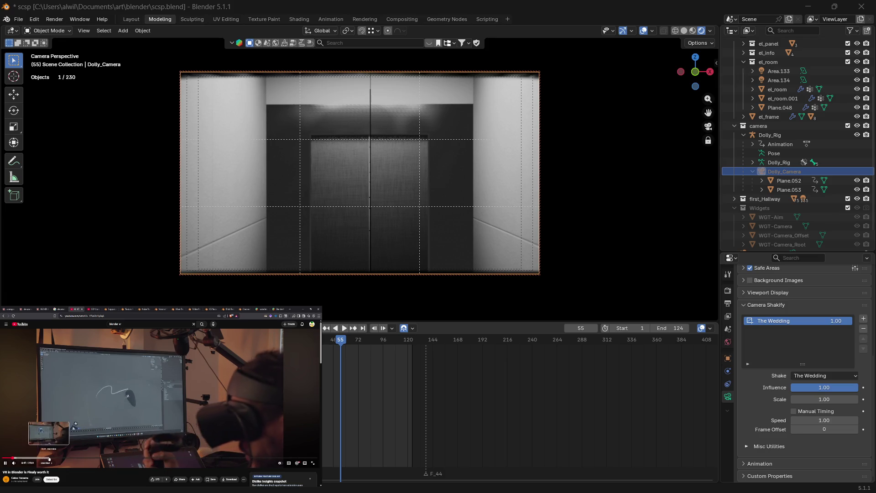
# Step: Skip ahead in the VR video, then go back to the blender vr search results
pyautogui.click(50, 458)
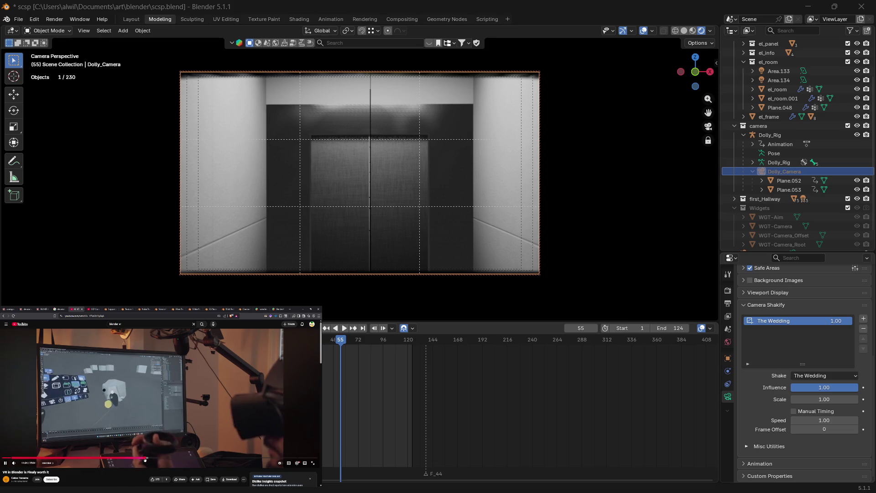
pyautogui.hotkey('alt', 'Left')
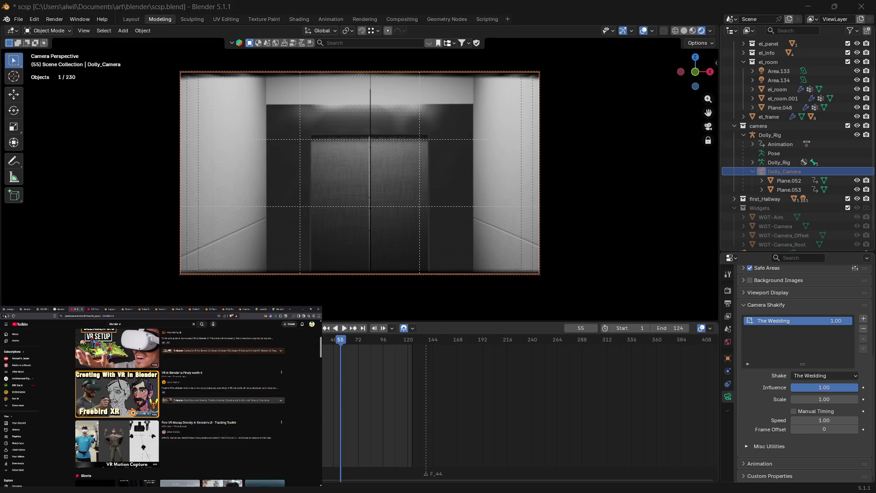
# Step: Scroll through the blender vr VR tutorial results and put the cursor in the search box
pyautogui.scroll(-2, 294, 424)
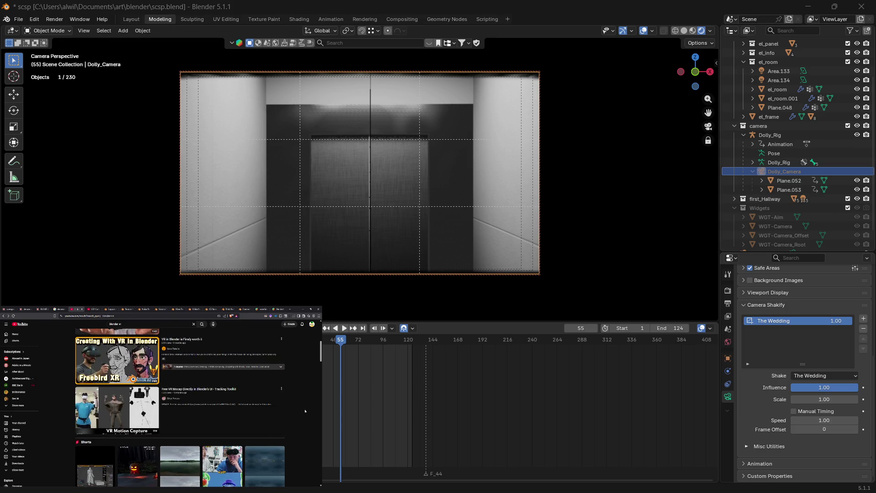
pyautogui.scroll(-5, 305, 411)
pyautogui.scroll(-10, 304, 395)
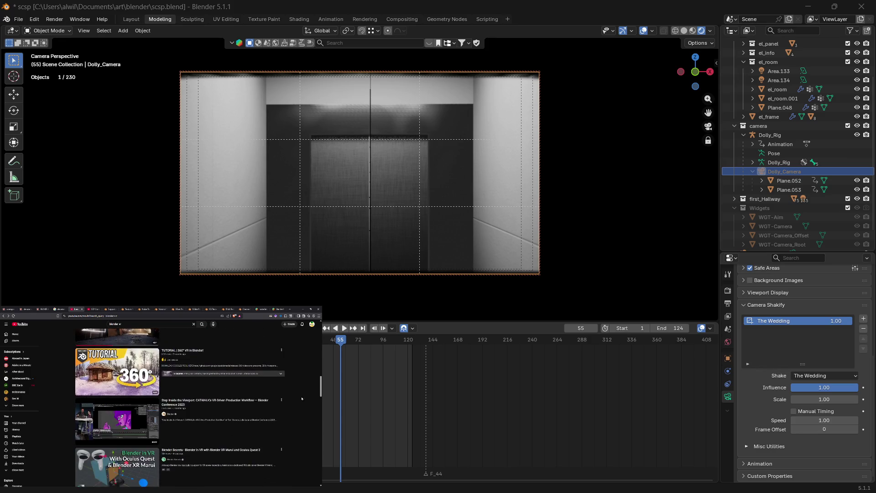
pyautogui.scroll(-2, 299, 403)
pyautogui.scroll(-6, 296, 411)
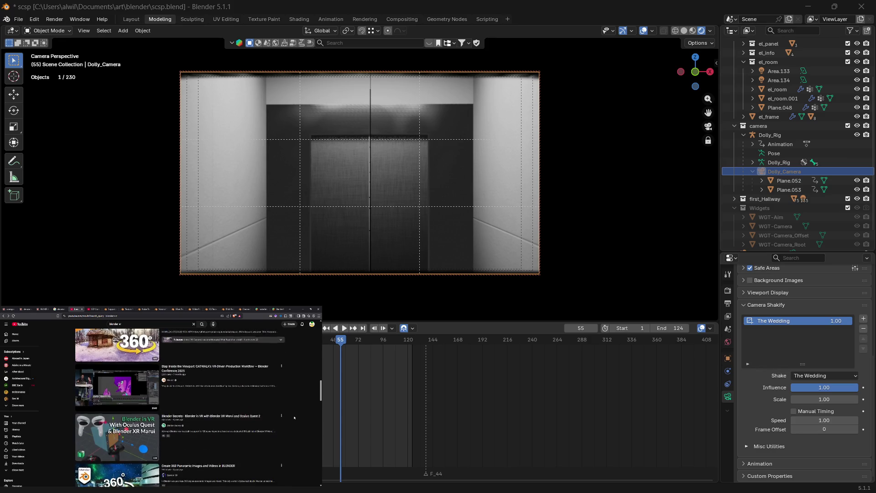
pyautogui.scroll(-6, 291, 408)
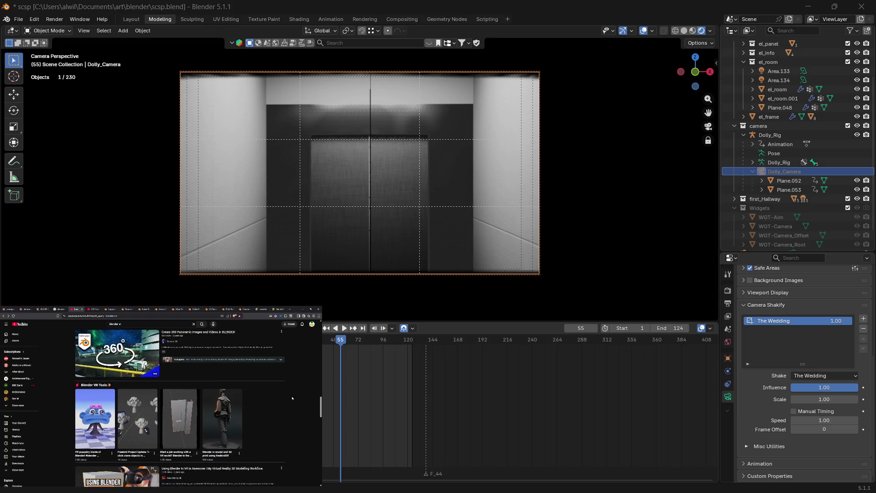
pyautogui.scroll(-4, 290, 402)
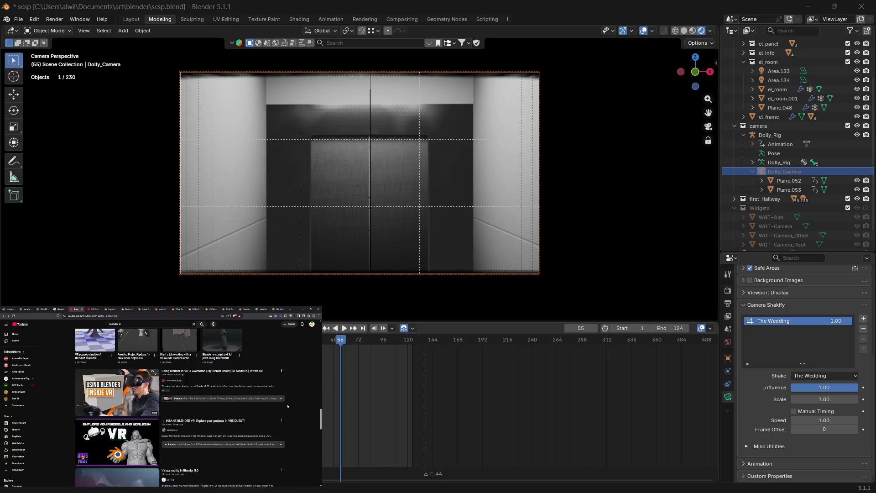
pyautogui.scroll(-3, 291, 401)
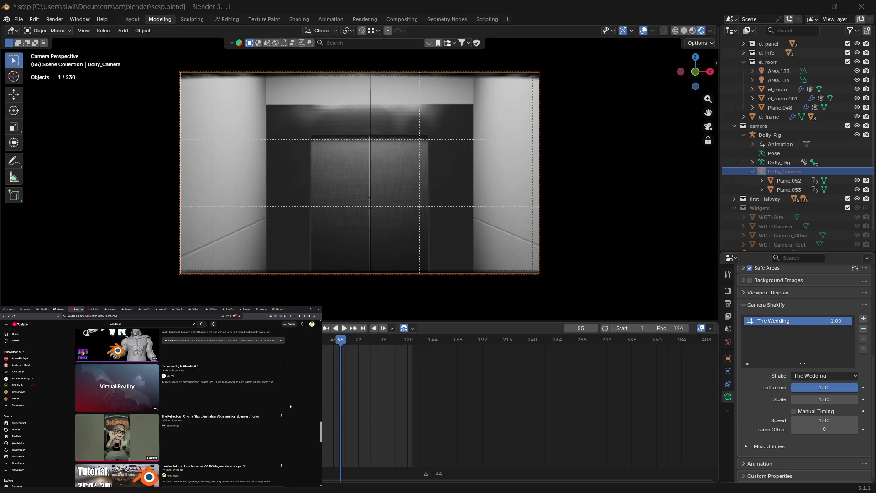
pyautogui.scroll(4, 289, 404)
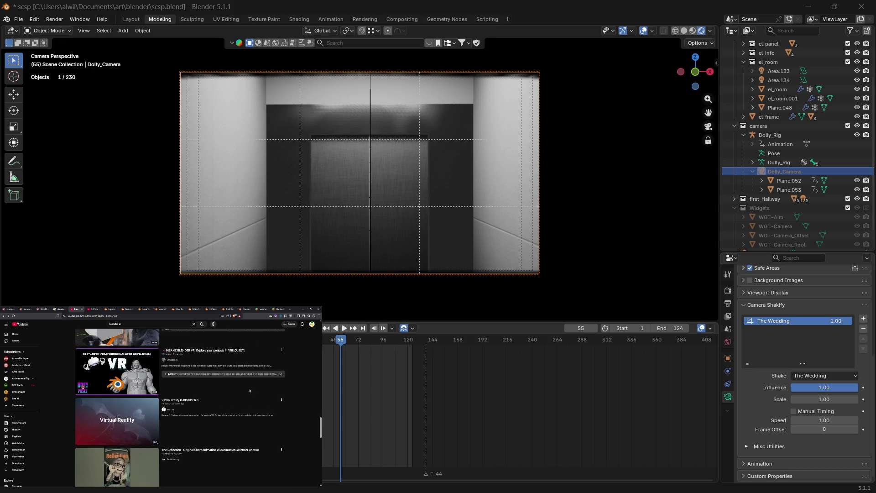
pyautogui.click(127, 326)
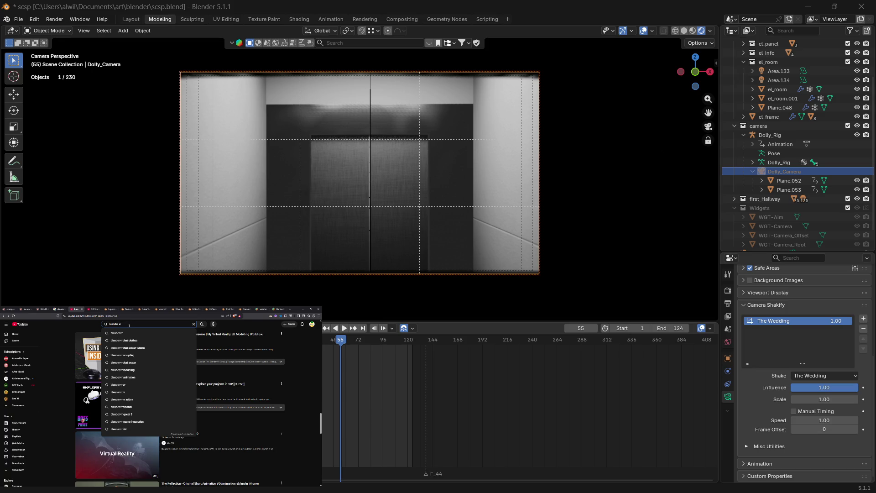
# Step: Search YouTube for 'blender vr camera' and scroll through the results
pyautogui.write('camera')
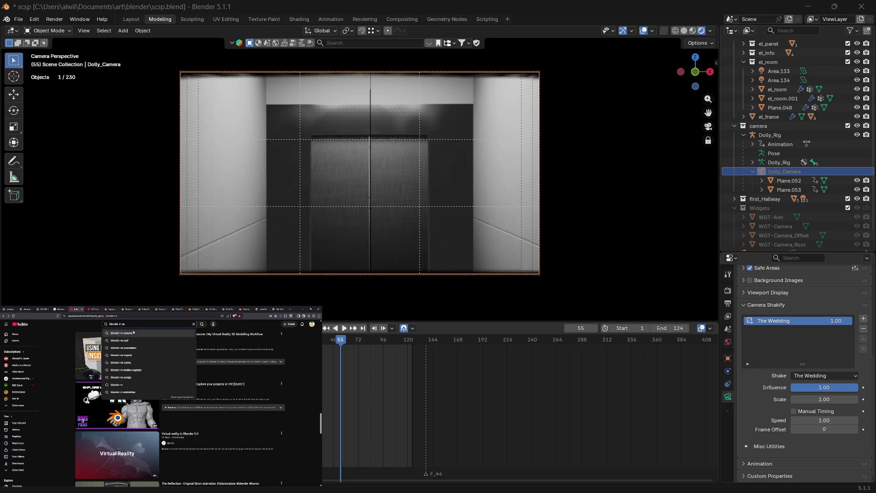
pyautogui.press('Return')
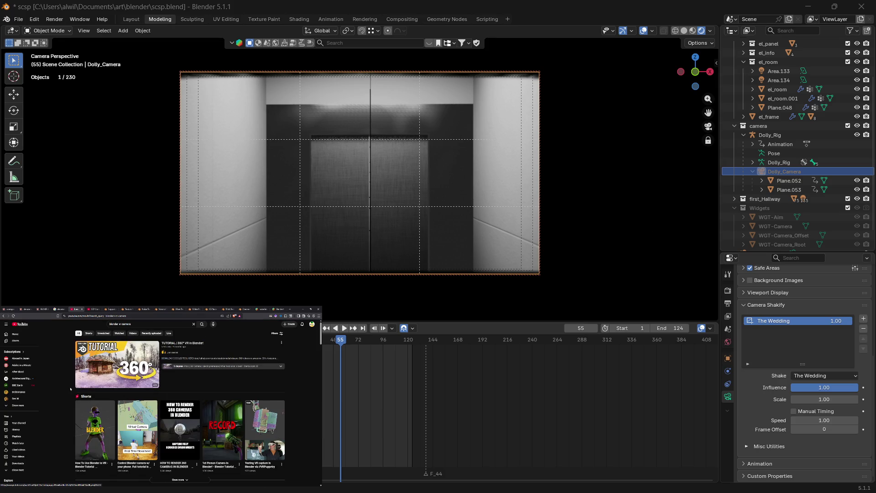
pyautogui.scroll(-3, 71, 389)
pyautogui.scroll(-3, 70, 389)
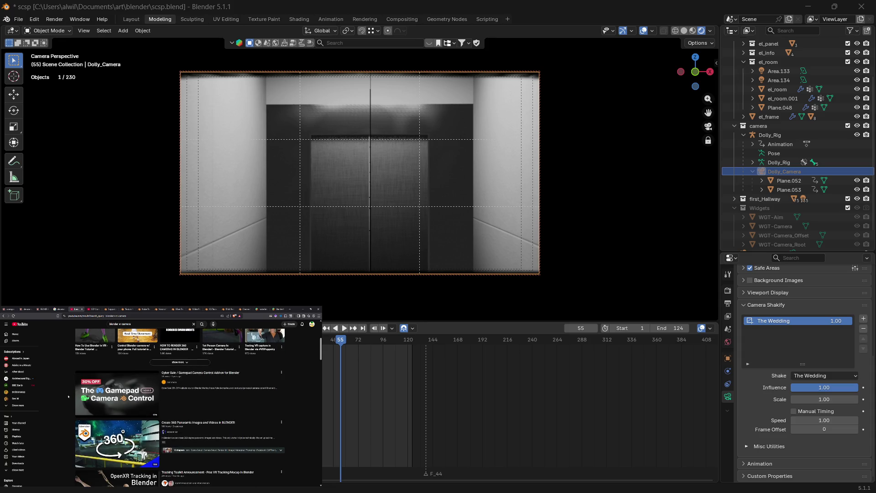
pyautogui.scroll(-3, 68, 395)
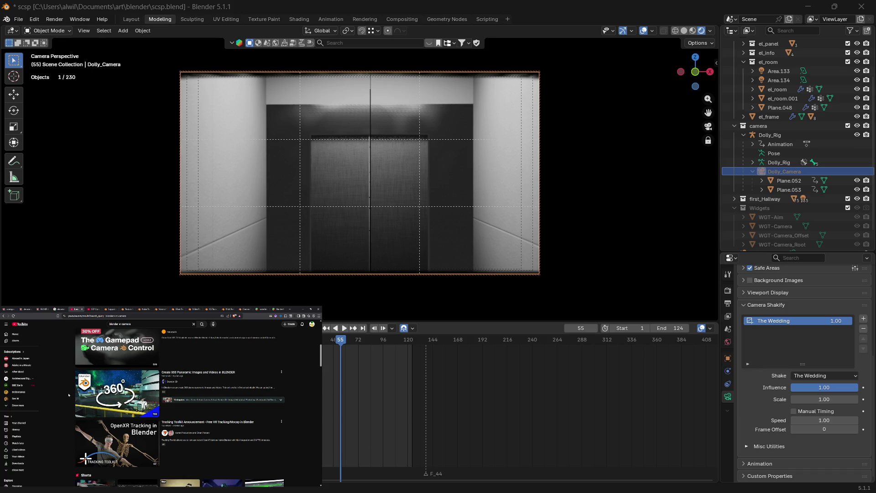
pyautogui.scroll(-5, 69, 395)
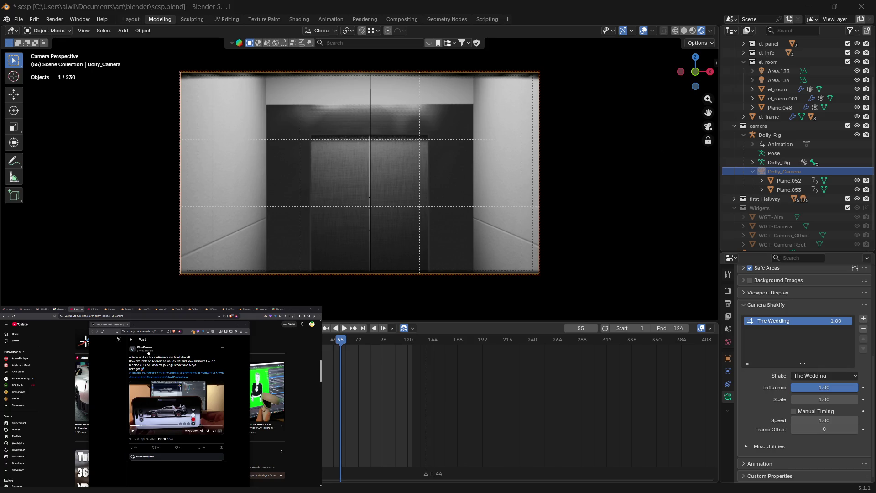
# Step: Search the web for 'virtuecamra' in a new tab and open the VirtuCamera website
pyautogui.click(133, 325)
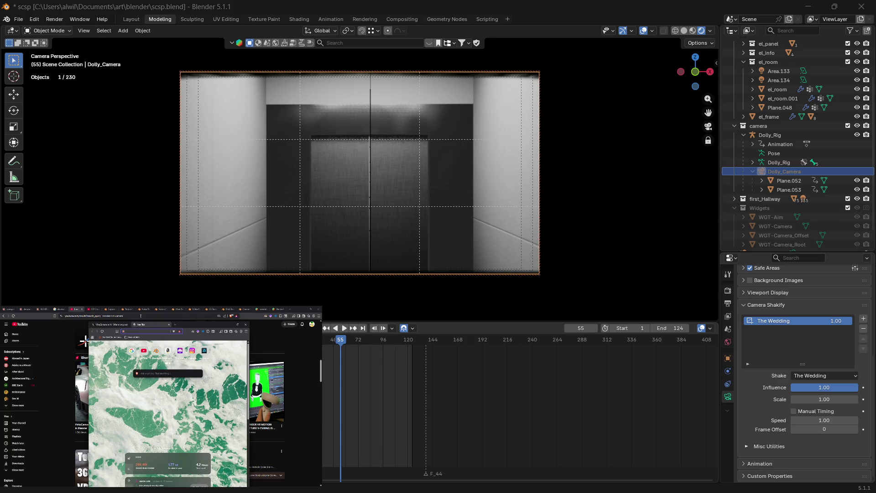
pyautogui.write('virt')
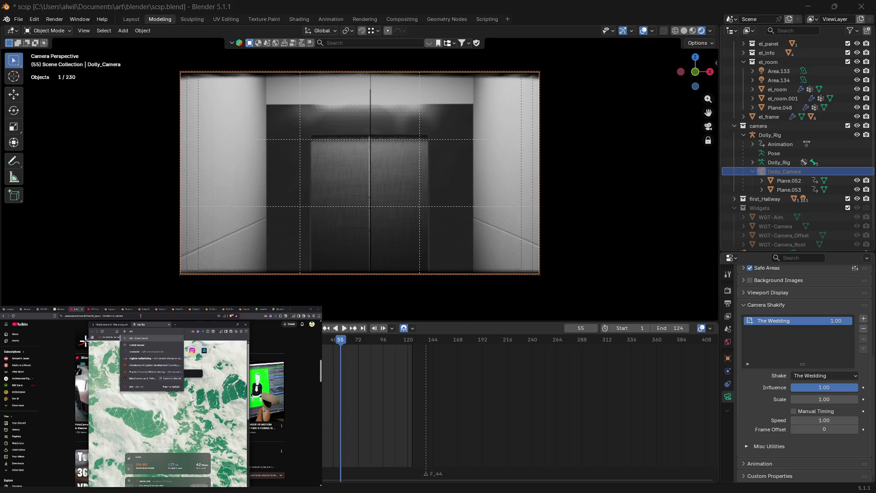
pyautogui.write('uecam')
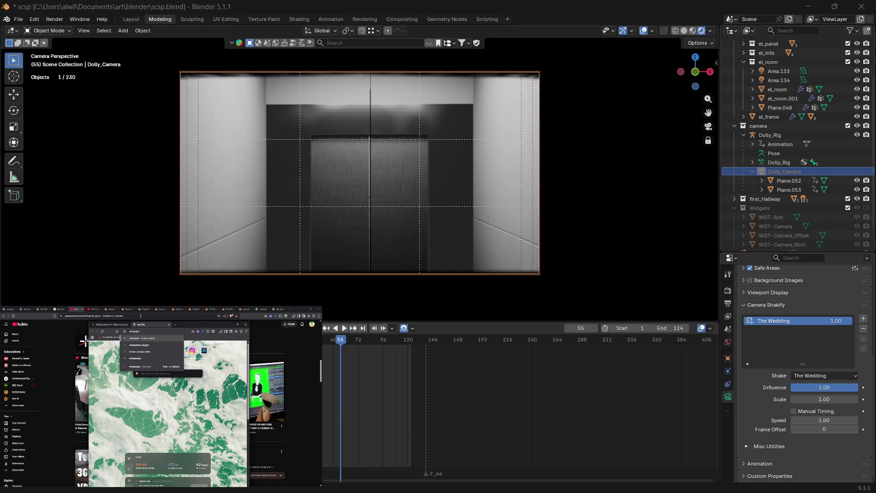
pyautogui.write('ra')
pyautogui.press('Return')
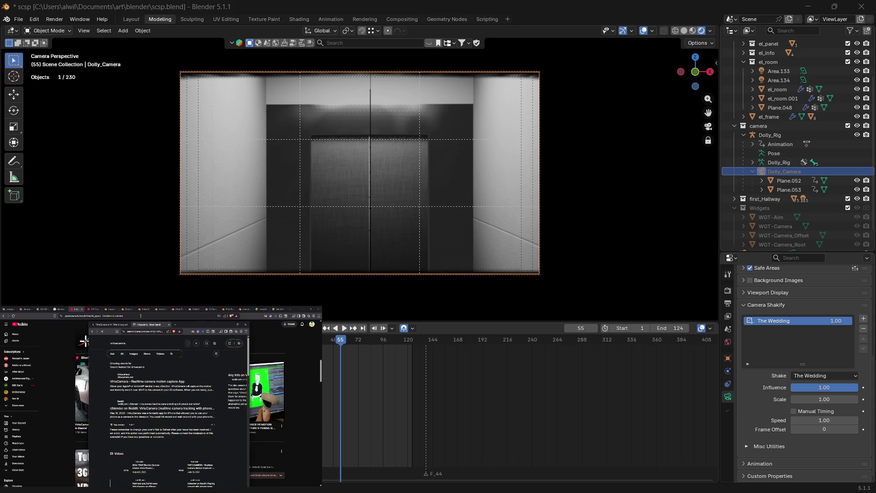
pyautogui.click(175, 382)
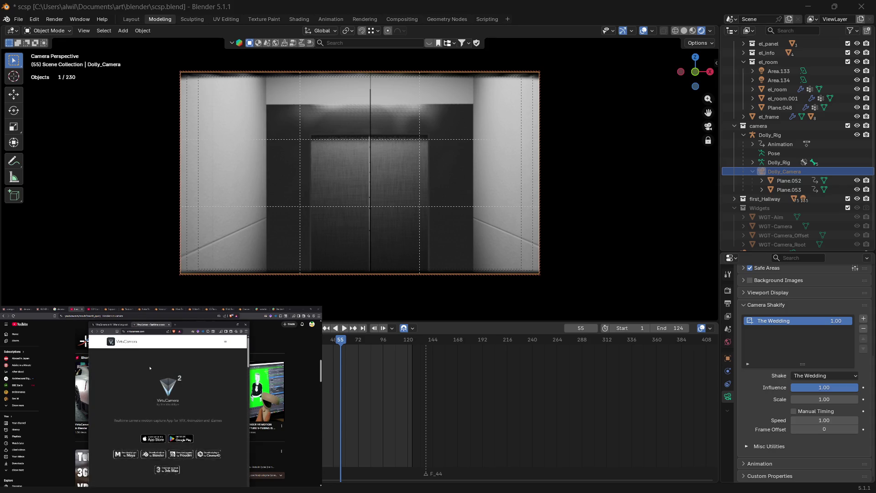
pyautogui.click(93, 332)
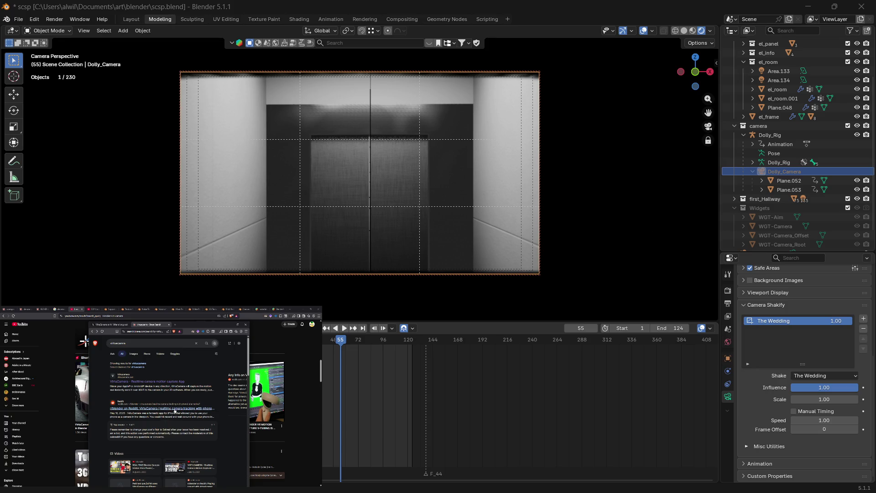
# Step: Open the Reddit VirtuCamera post in a separate tab and switch to it
pyautogui.middleClick(175, 410)
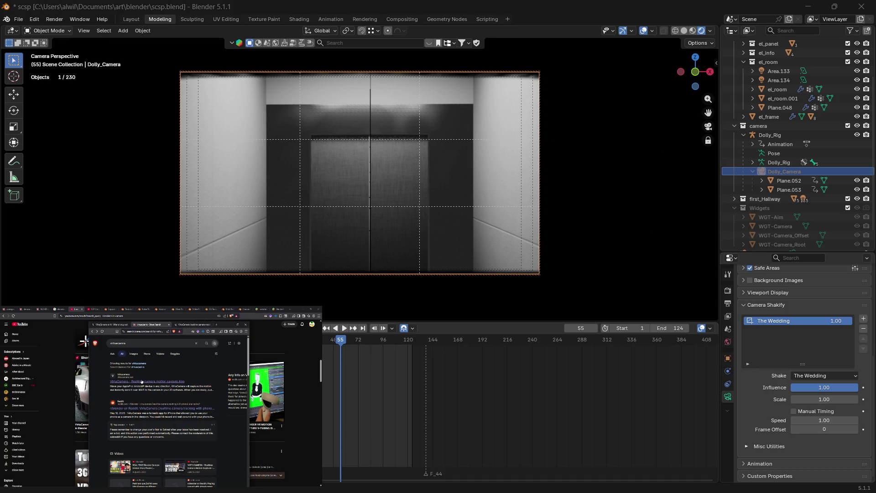
pyautogui.click(201, 325)
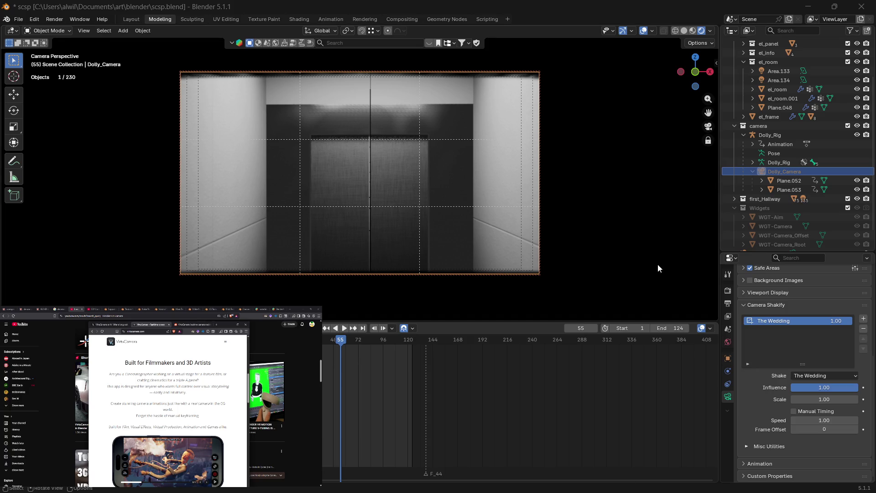
# Step: Read the VirtuCamera feature descriptions, highlighting phrases such as 'focal length'
pyautogui.moveTo(464, 491)
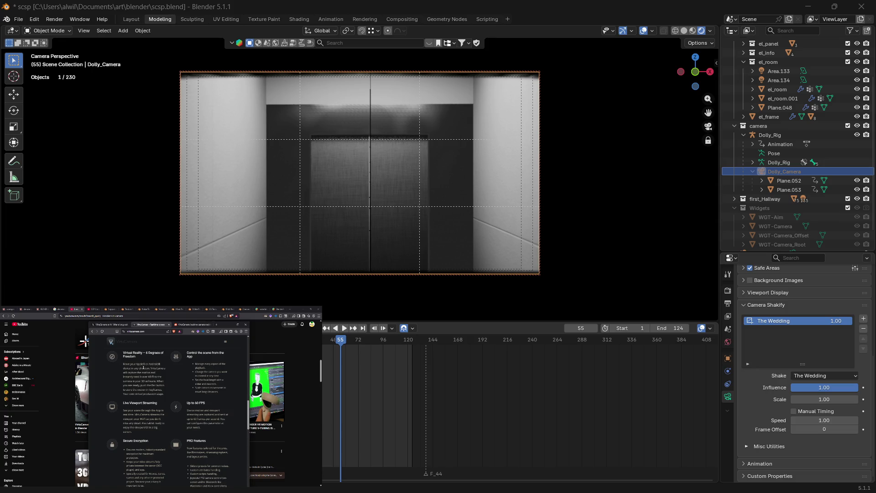
pyautogui.moveTo(144, 368); pyautogui.dragTo(157, 368)
pyautogui.click(200, 364)
pyautogui.moveTo(204, 380); pyautogui.dragTo(214, 379)
pyautogui.click(202, 384)
pyautogui.scroll(-2, 164, 405)
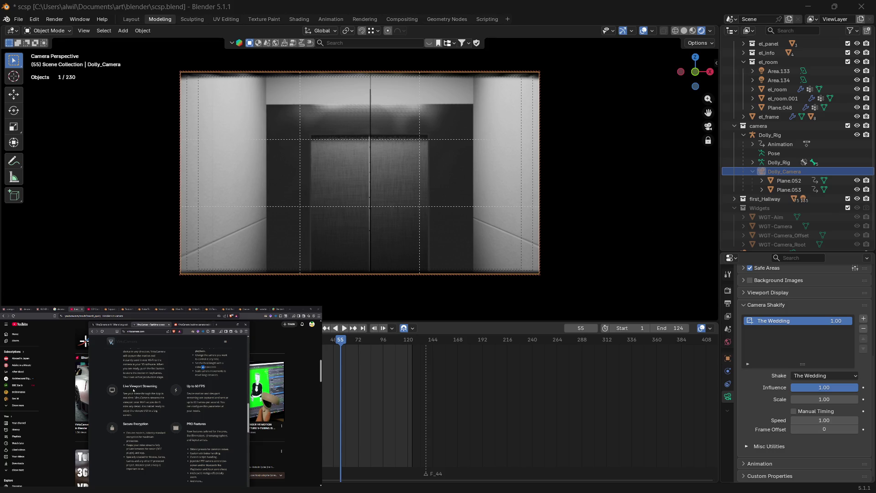
pyautogui.moveTo(134, 393); pyautogui.dragTo(155, 393)
pyautogui.moveTo(191, 393)
pyautogui.mouseDown()
pyautogui.moveTo(212, 394)
pyautogui.moveTo(202, 406)
pyautogui.mouseUp()
# Step: Highlight the PRO Features sentence while reading further down the page
pyautogui.scroll(-2, 125, 403)
pyautogui.click(194, 398)
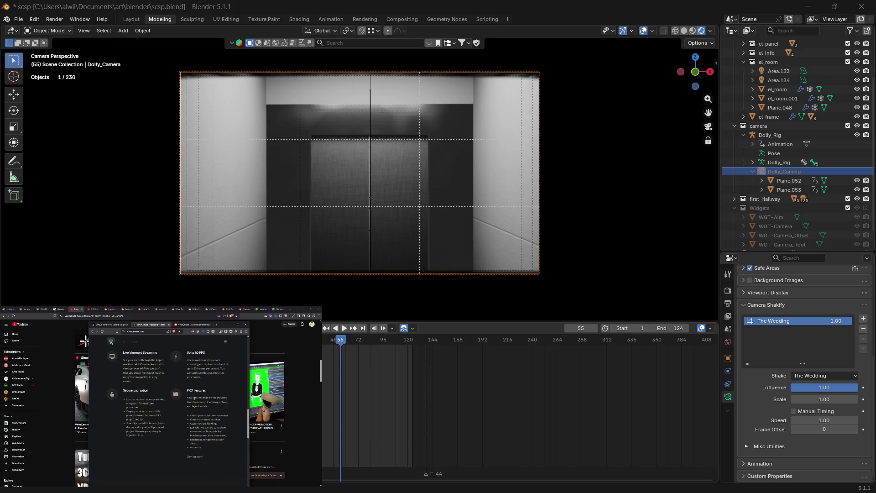
pyautogui.doubleClick(194, 398)
pyautogui.moveTo(214, 398)
pyautogui.mouseDown()
pyautogui.moveTo(205, 416)
pyautogui.moveTo(224, 415)
pyautogui.moveTo(205, 427)
pyautogui.moveTo(224, 427)
pyautogui.mouseUp()
# Step: Highlight the sentence about using VirtuCamera in a DCC, then scroll back up
pyautogui.scroll(-2, 196, 413)
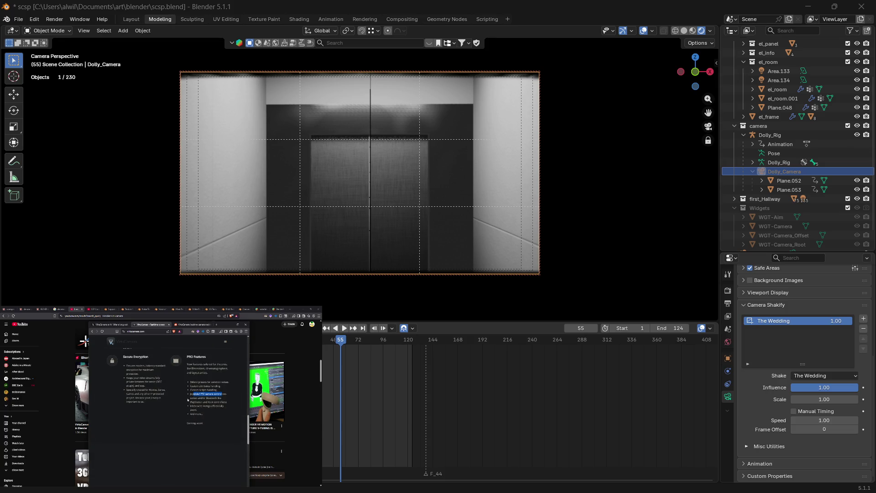
pyautogui.scroll(-5, 188, 400)
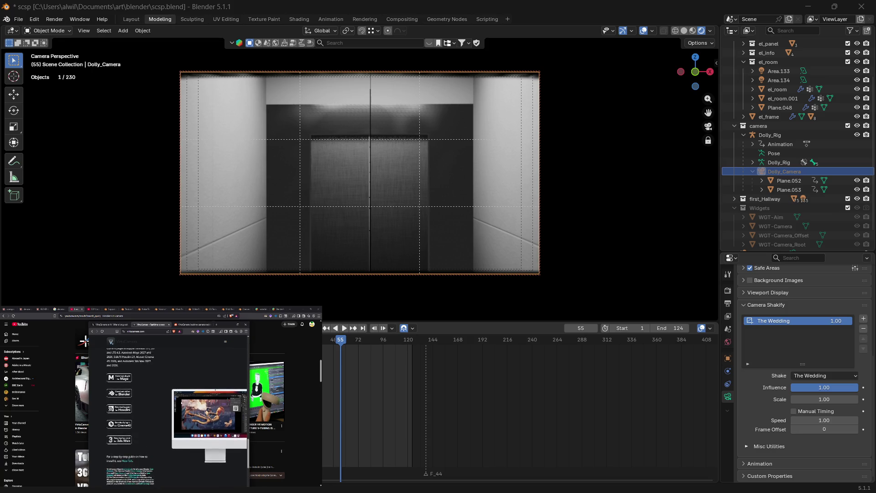
pyautogui.scroll(-5, 205, 376)
pyautogui.scroll(4, 205, 375)
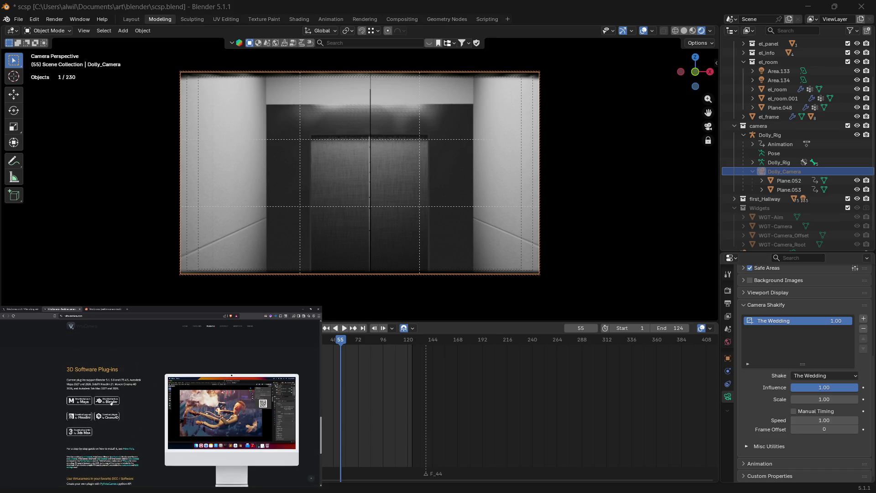
pyautogui.scroll(-1, 146, 408)
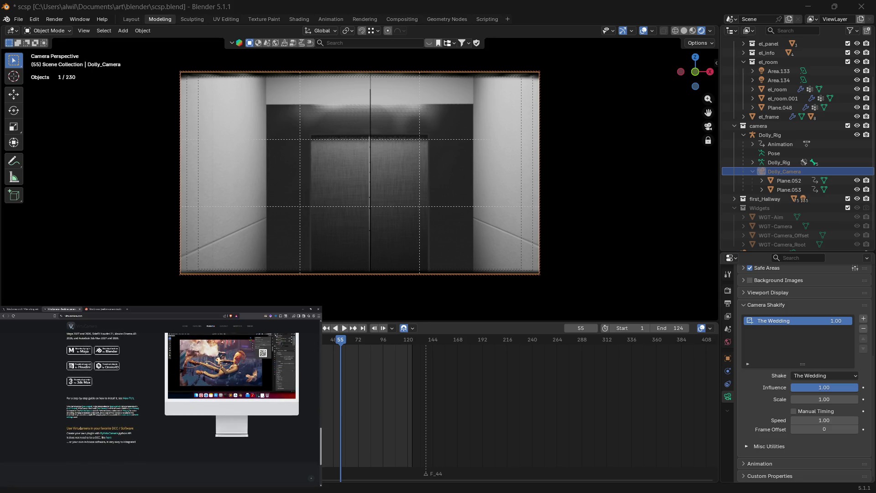
pyautogui.moveTo(81, 429); pyautogui.dragTo(101, 428)
pyautogui.moveTo(117, 427); pyautogui.dragTo(121, 426)
pyautogui.scroll(-10, 192, 370)
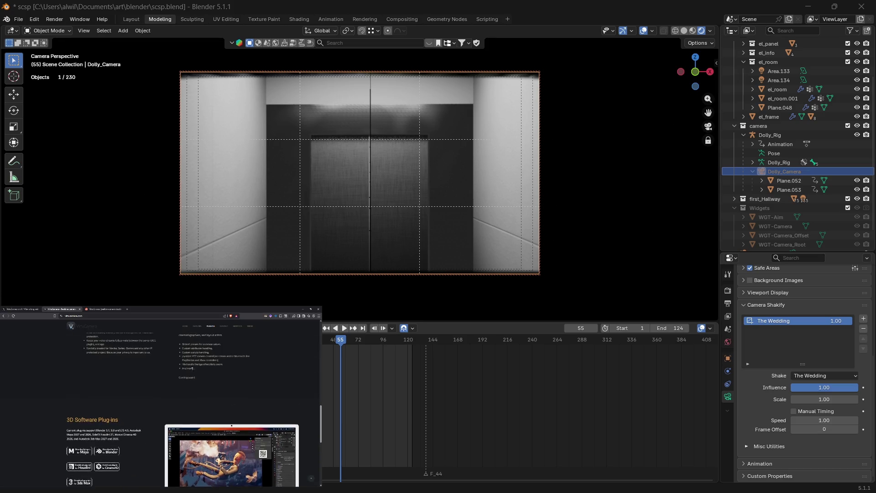
pyautogui.scroll(10, 192, 370)
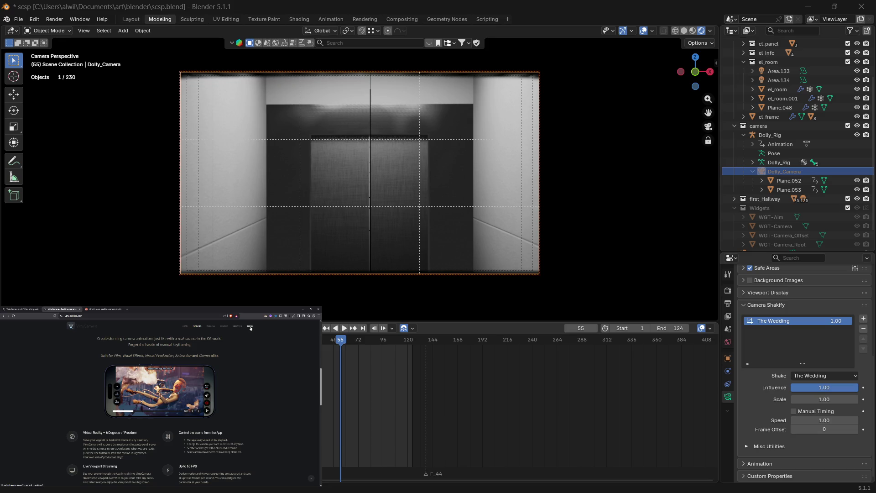
# Step: Open the Terms & Conditions page, glance at the X post tab, and return to the terms
pyautogui.click(250, 326)
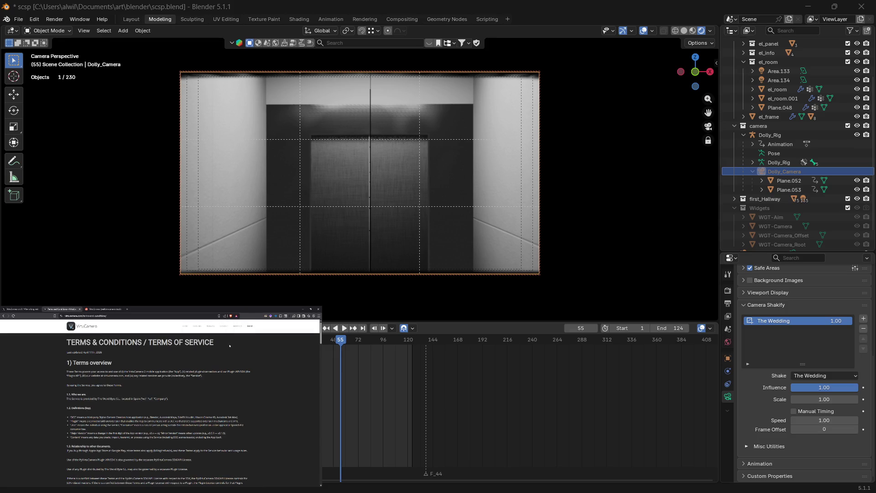
pyautogui.scroll(-1, 146, 393)
pyautogui.scroll(-2, 125, 370)
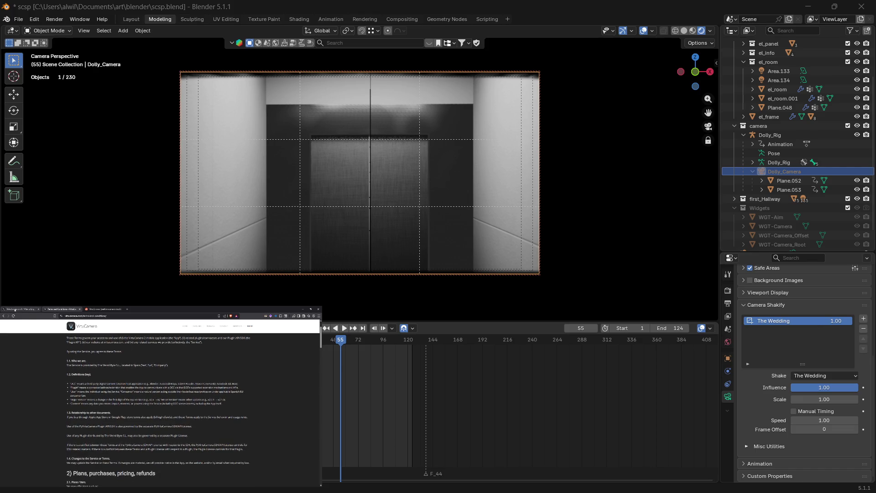
pyautogui.click(19, 309)
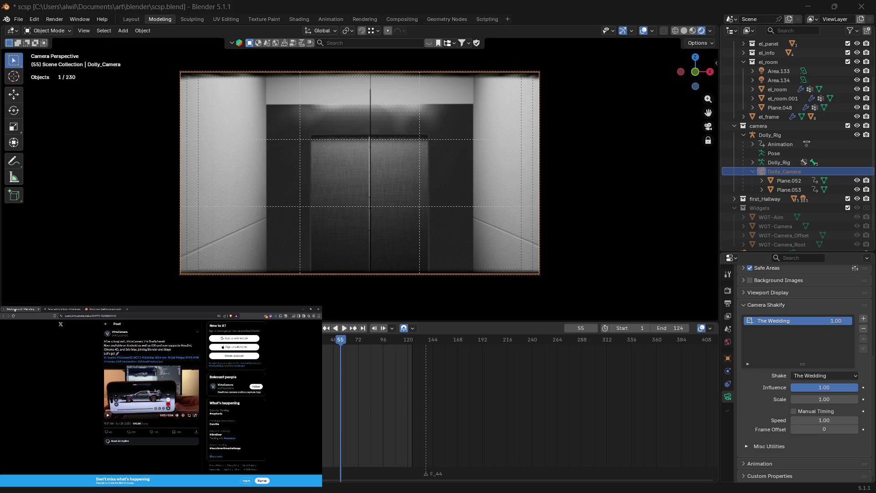
pyautogui.moveTo(314, 482)
pyautogui.click(57, 311)
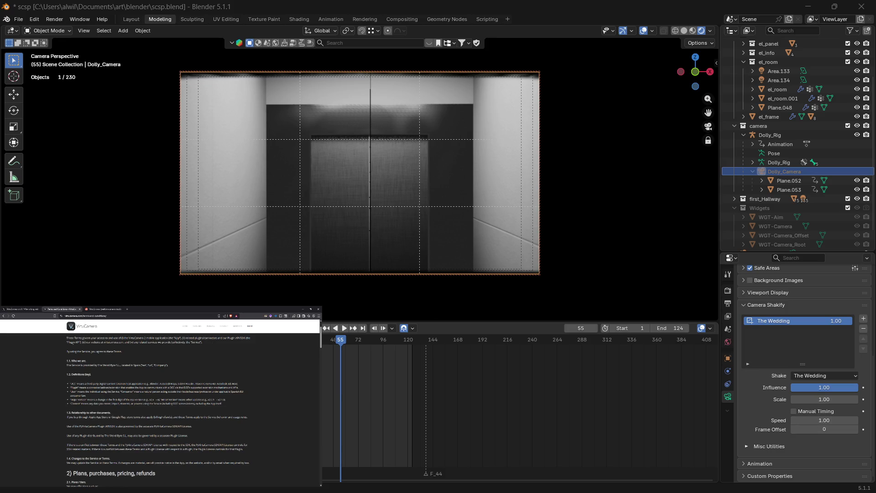
# Step: Read section 2 on plans and pricing, highlighting plan-tier lines, then open the How-To's page
pyautogui.scroll(-3, 106, 368)
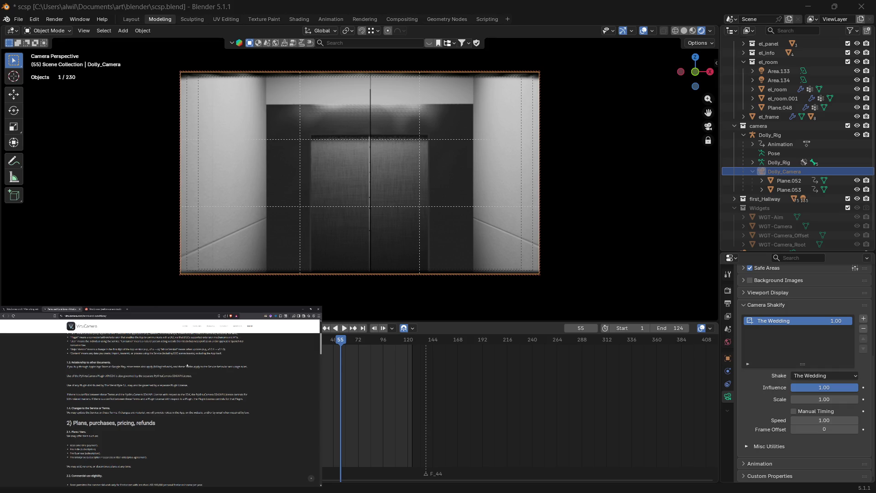
pyautogui.scroll(-1, 140, 390)
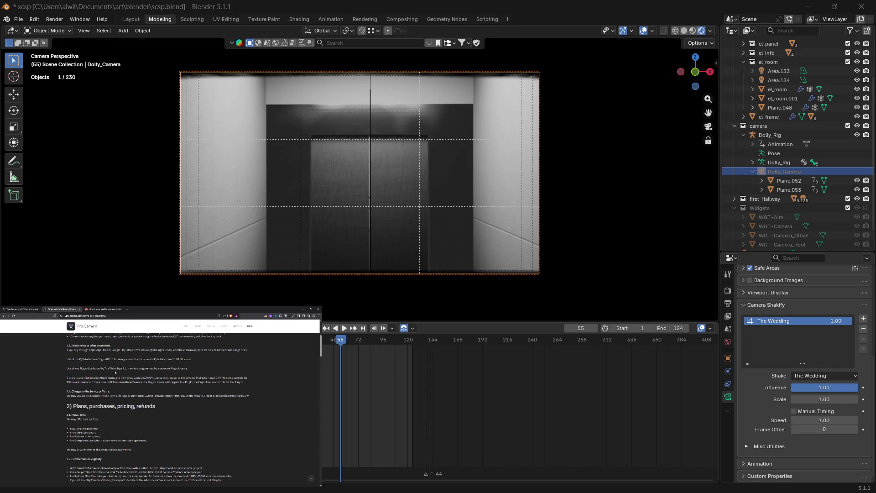
pyautogui.scroll(-2, 116, 372)
pyautogui.scroll(-1, 115, 372)
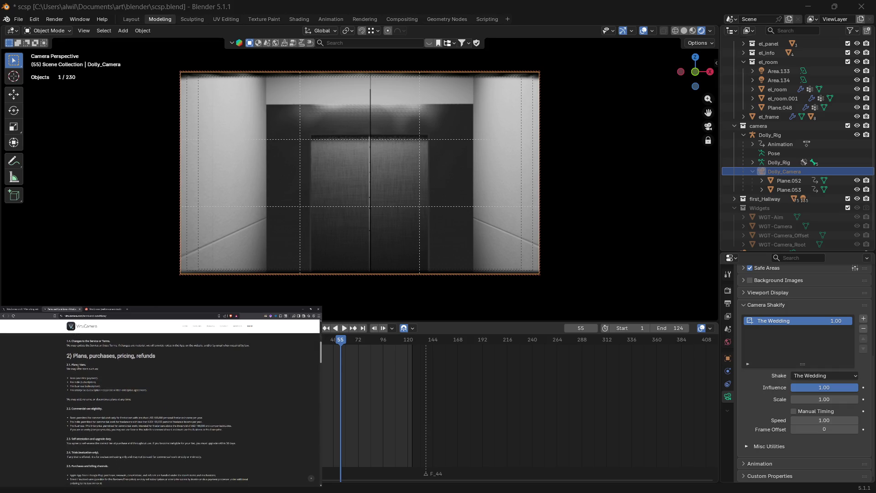
pyautogui.moveTo(69, 369); pyautogui.dragTo(89, 369)
pyautogui.click(92, 369)
pyautogui.moveTo(76, 399); pyautogui.dragTo(127, 402)
pyautogui.click(237, 326)
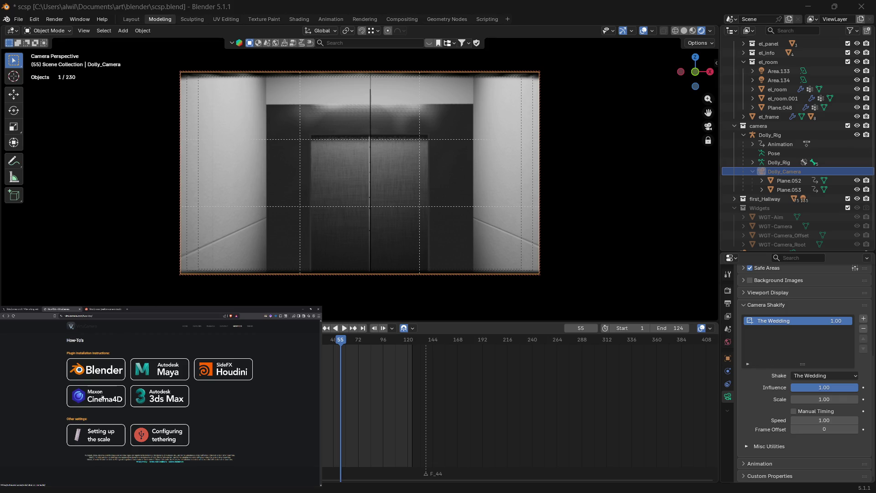
pyautogui.click(4, 317)
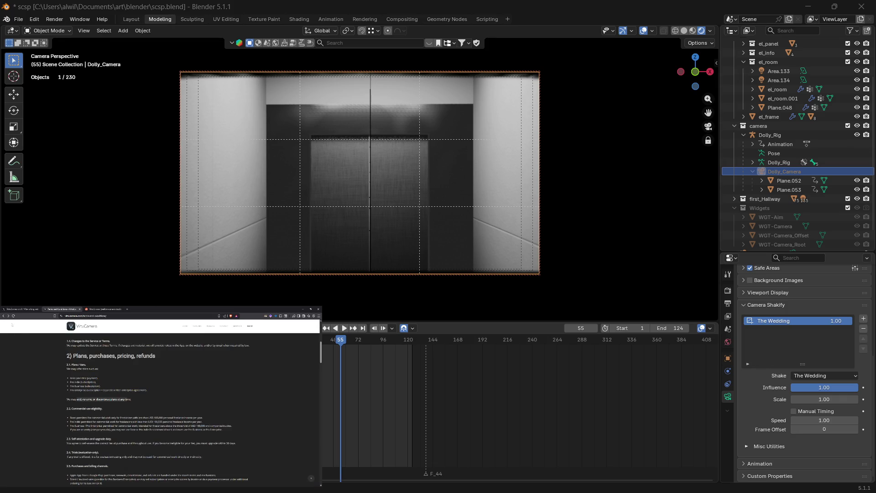
pyautogui.moveTo(95, 391); pyautogui.dragTo(112, 391)
pyautogui.scroll(-1, 99, 405)
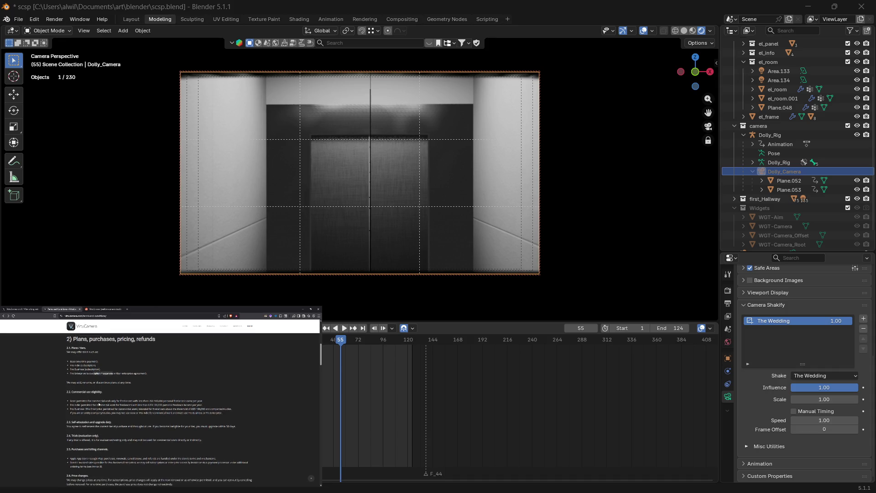
pyautogui.scroll(3, 87, 381)
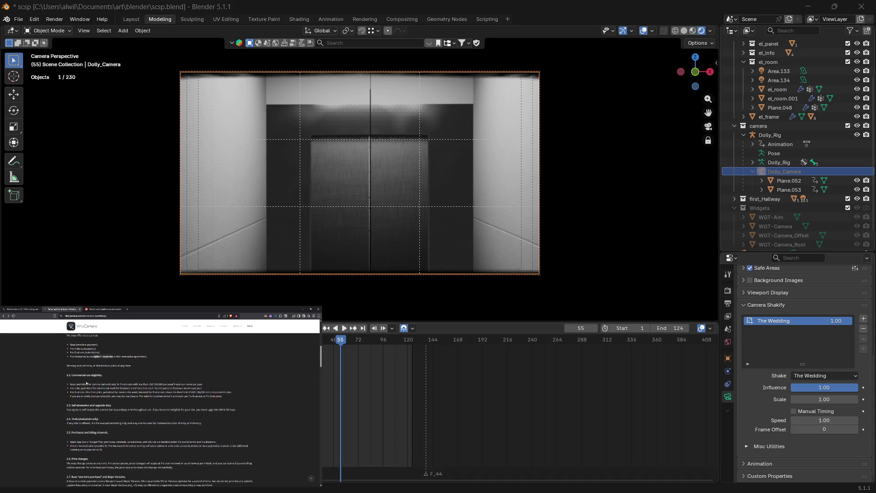
pyautogui.scroll(-3, 71, 384)
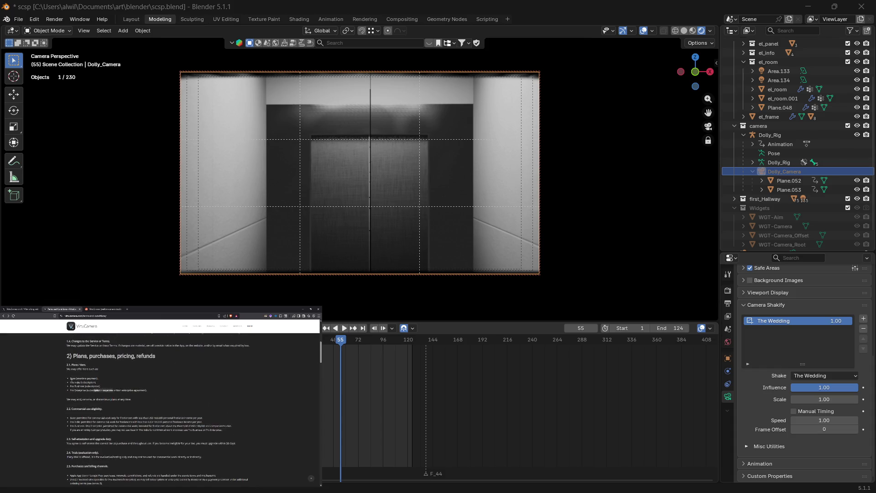
pyautogui.scroll(-1, 64, 378)
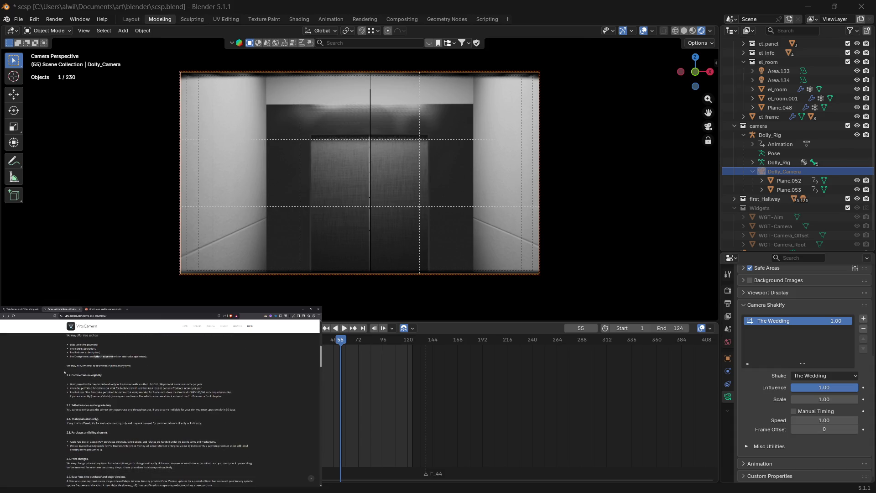
pyautogui.scroll(-1, 100, 366)
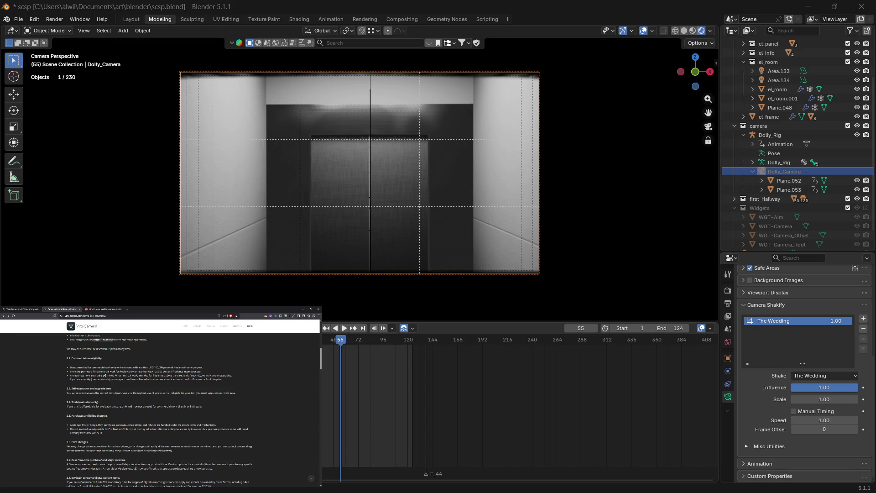
pyautogui.scroll(1, 105, 375)
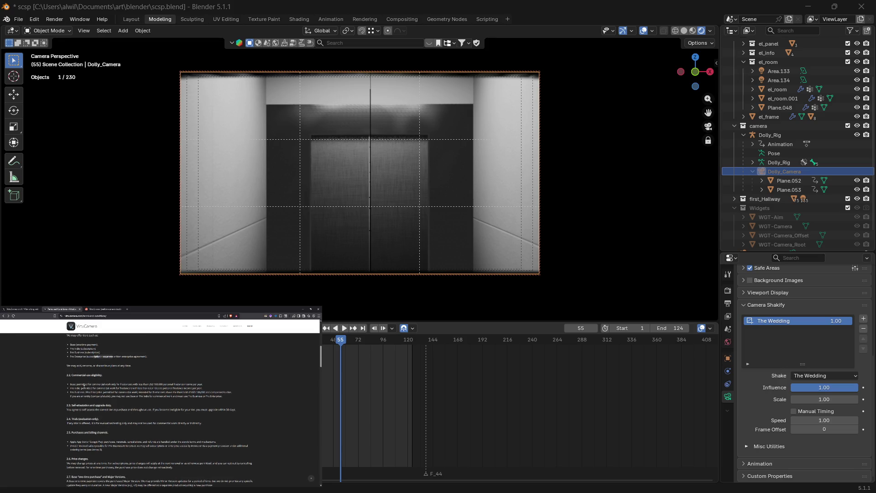
pyautogui.moveTo(82, 385); pyautogui.dragTo(202, 384)
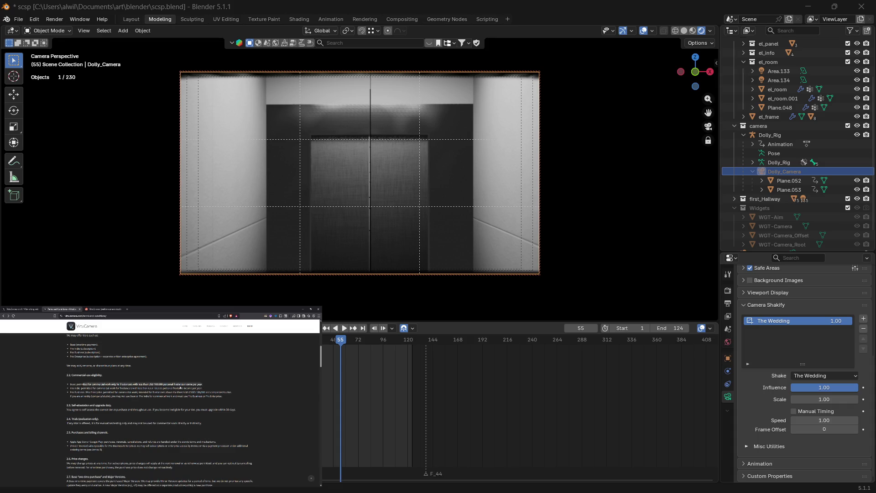
pyautogui.moveTo(108, 389); pyautogui.dragTo(167, 389)
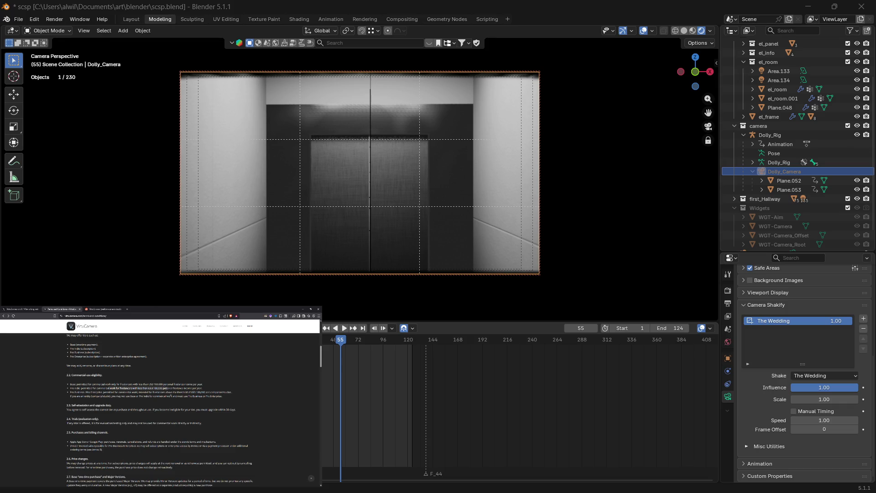
pyautogui.click(189, 389)
pyautogui.scroll(-2, 140, 396)
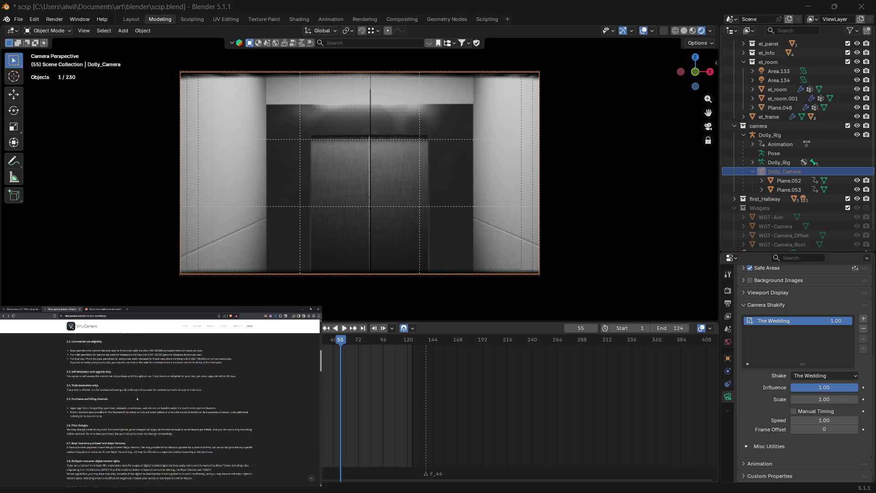
pyautogui.scroll(-1, 136, 399)
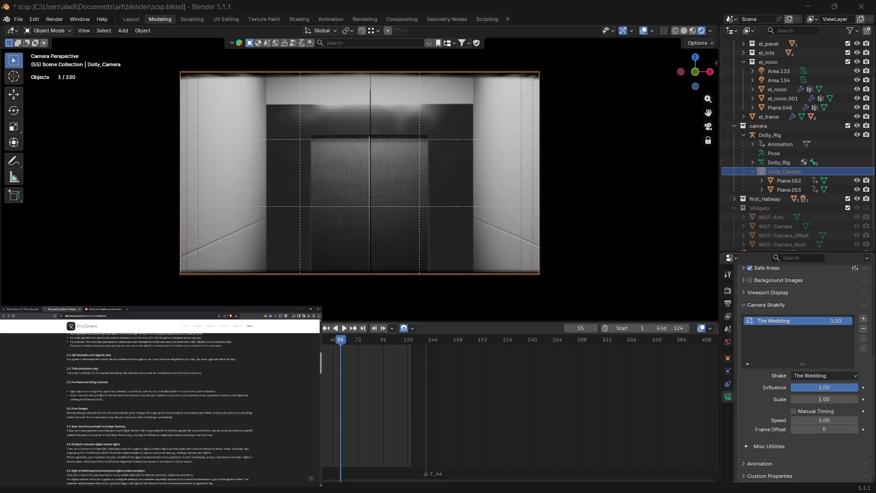
pyautogui.scroll(-1, 116, 387)
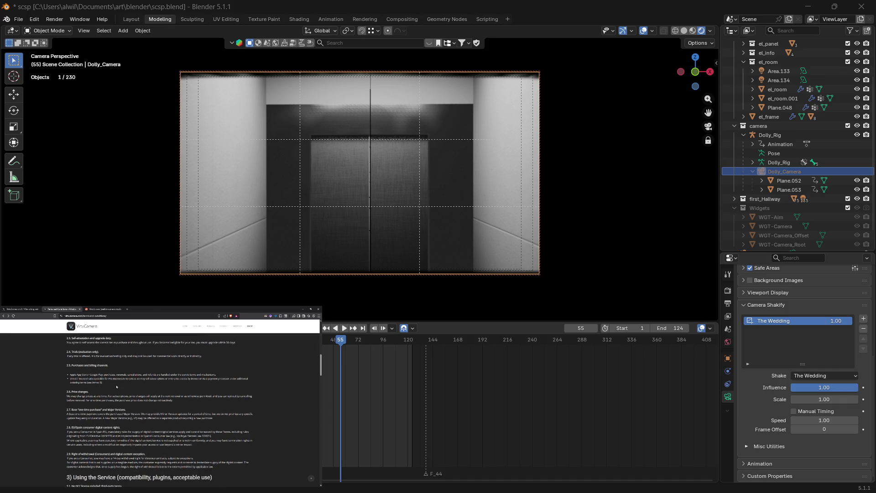
# Step: Highlight the section 2.4 testing-only restriction and the 14-day withdrawal clause
pyautogui.moveTo(112, 356); pyautogui.dragTo(197, 357)
pyautogui.scroll(-1, 130, 379)
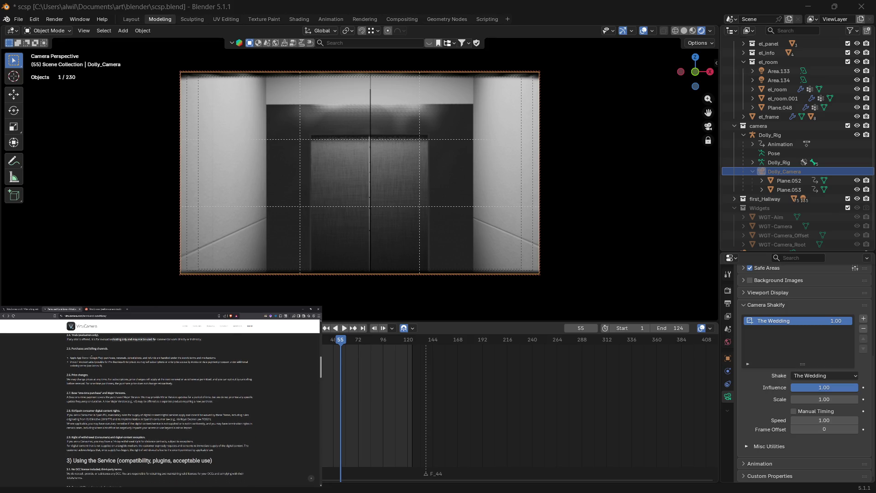
pyautogui.scroll(-1, 159, 410)
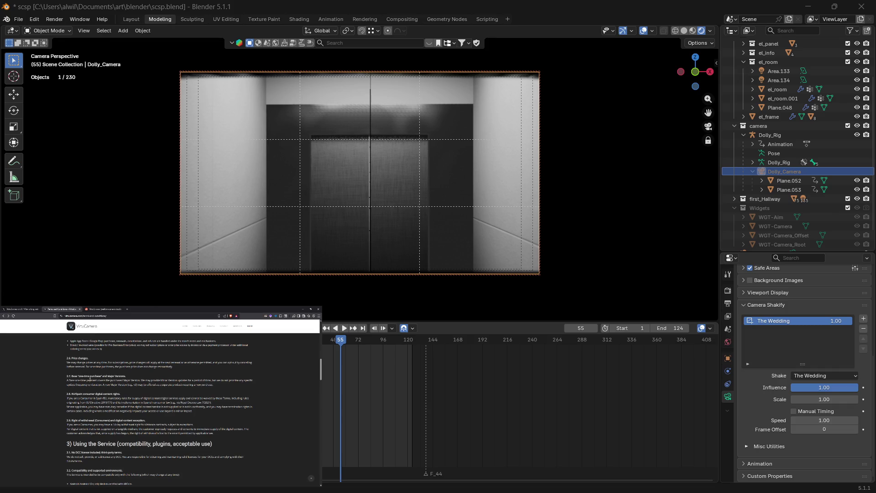
pyautogui.scroll(-5, 89, 379)
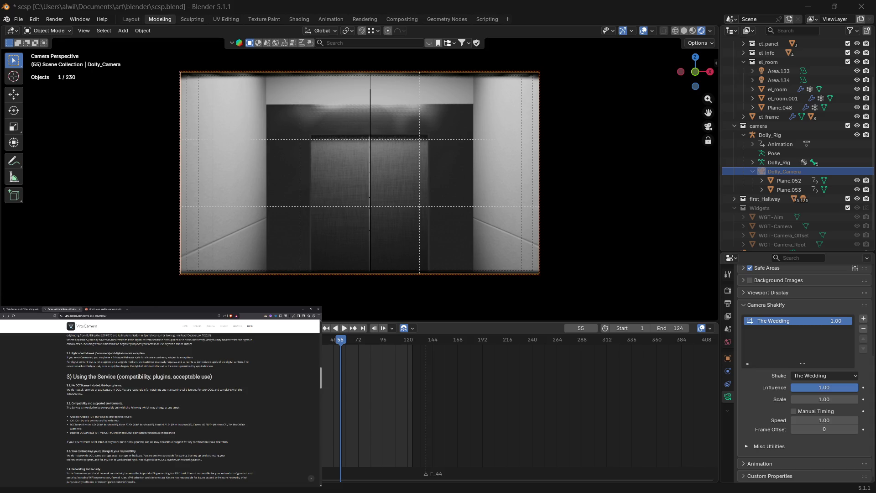
pyautogui.moveTo(111, 358)
pyautogui.mouseDown()
pyautogui.moveTo(151, 366)
pyautogui.moveTo(180, 358)
pyautogui.mouseUp()
pyautogui.scroll(-1, 85, 380)
pyautogui.scroll(-1, 84, 380)
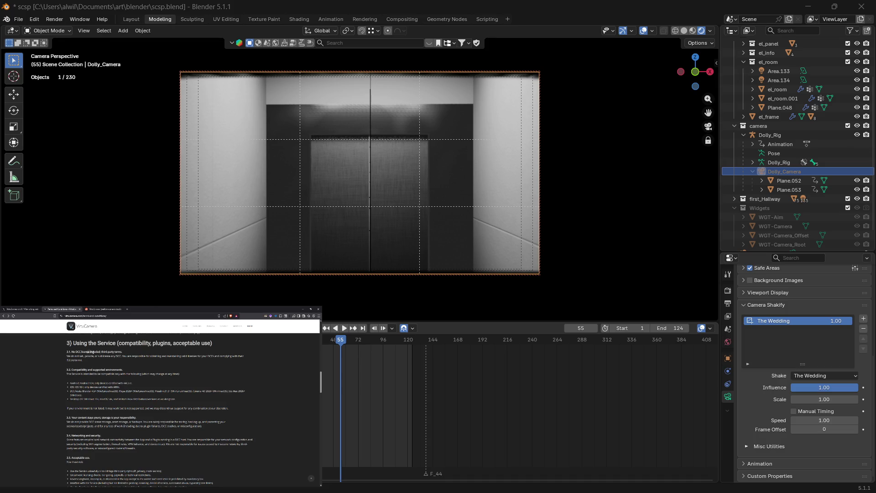
# Step: Select the DCC sublicensing clause in section 3.1 and bring up lookup options for 'DCC'
pyautogui.moveTo(85, 356); pyautogui.dragTo(215, 356)
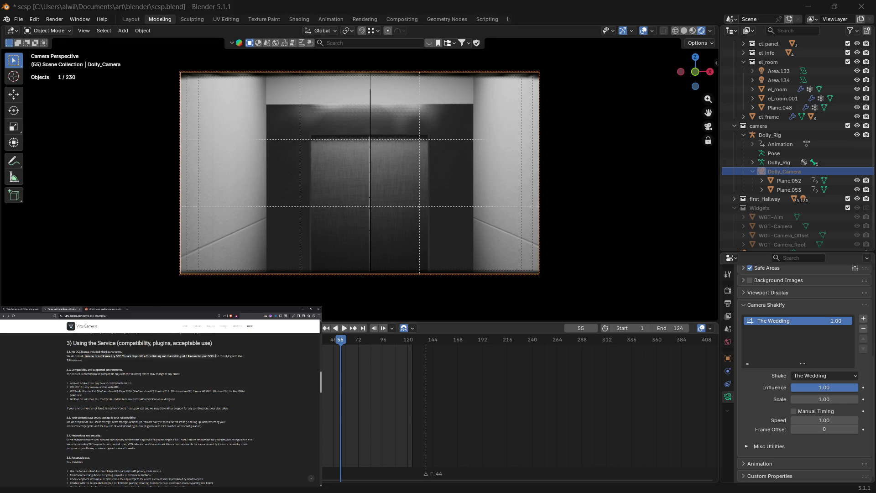
pyautogui.click(123, 357)
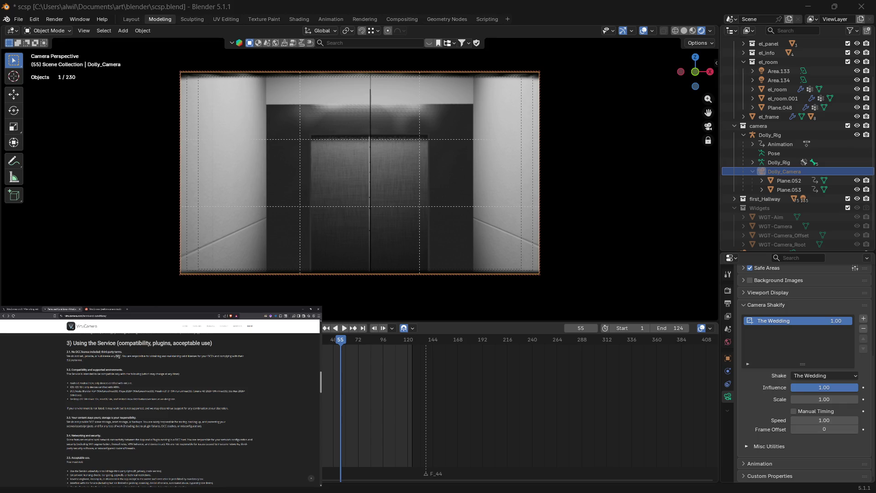
pyautogui.rightClick(120, 358)
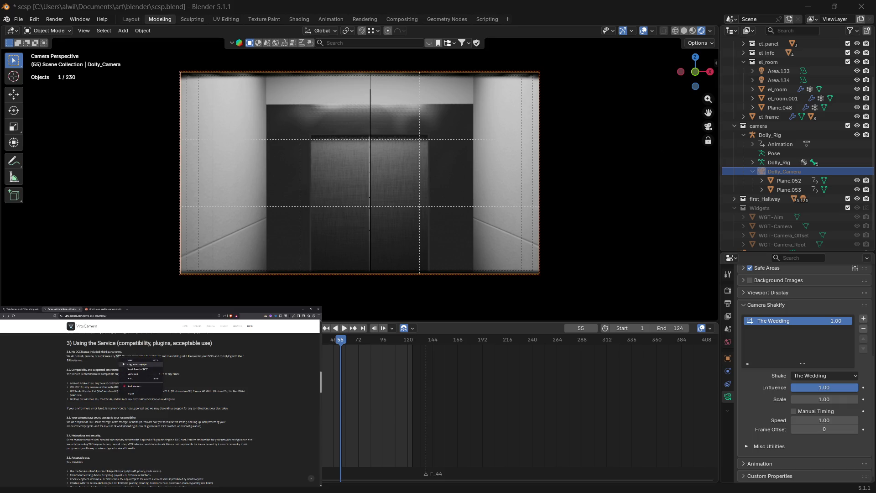
# Step: Search Brave for 'DCC', refine it to 'dcc license', then return to the VirtuCamera terms
pyautogui.click(132, 369)
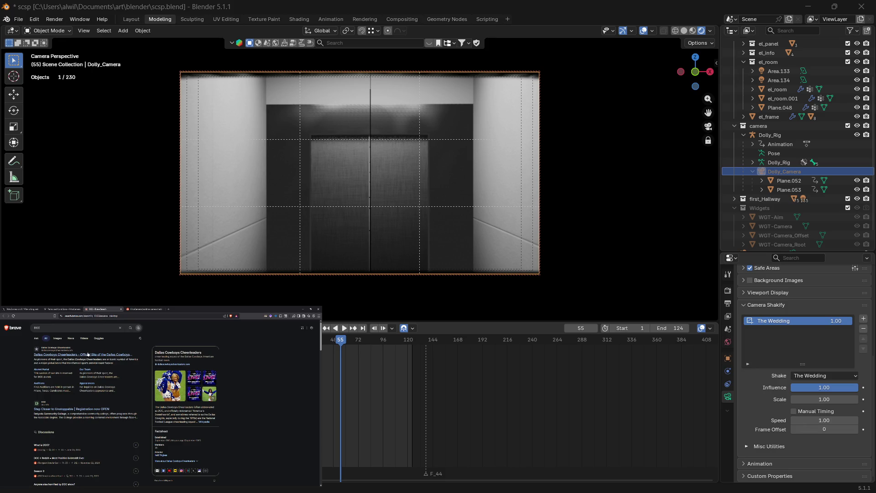
pyautogui.click(65, 309)
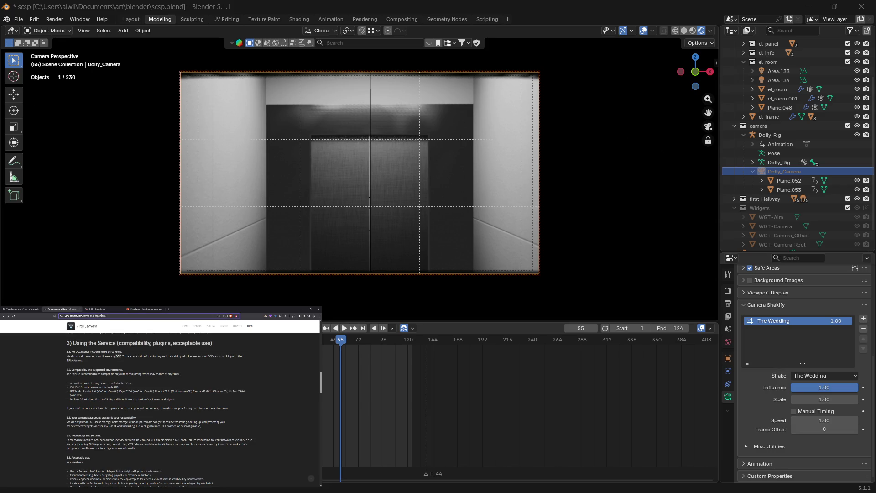
pyautogui.click(97, 309)
pyautogui.click(77, 325)
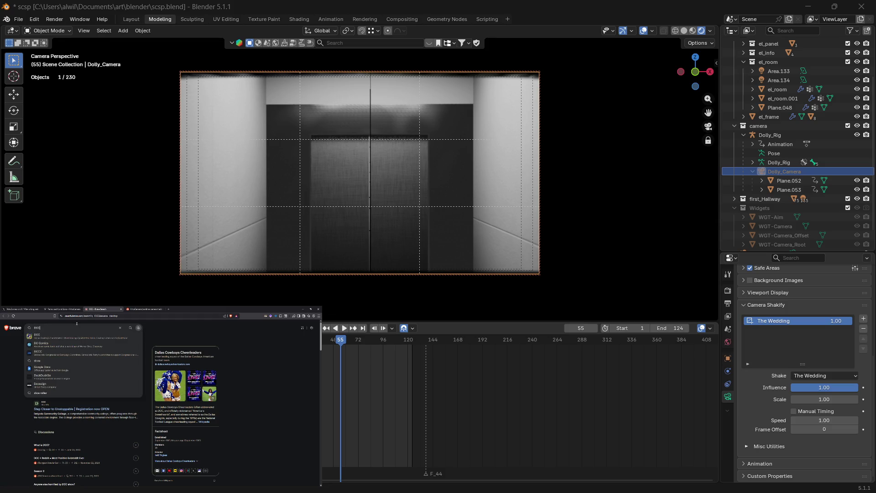
pyautogui.write(' li')
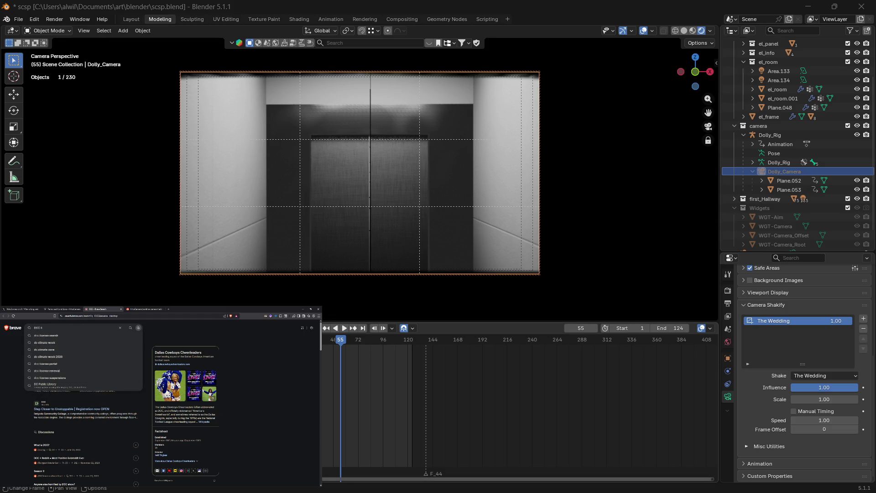
pyautogui.click(69, 335)
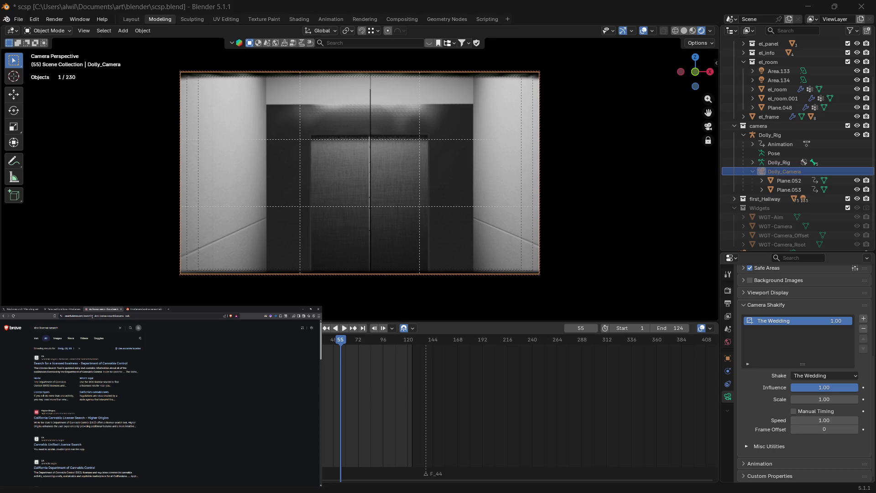
pyautogui.click(70, 309)
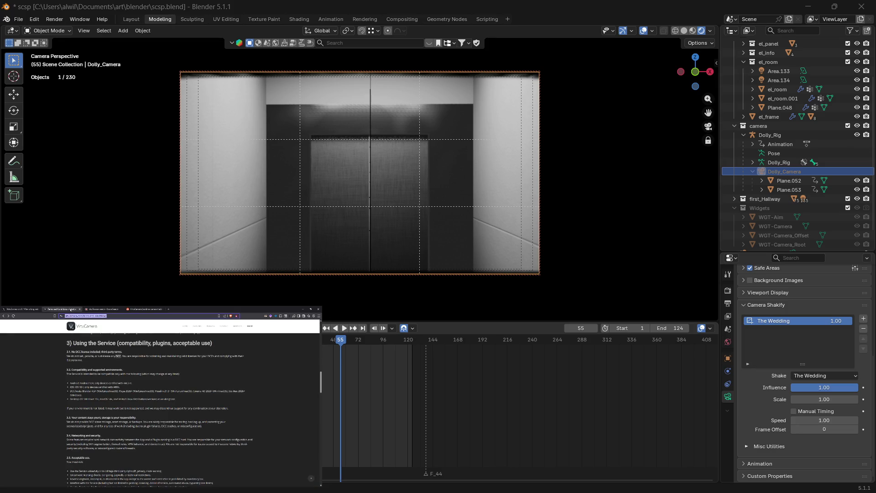
pyautogui.scroll(-2, 157, 408)
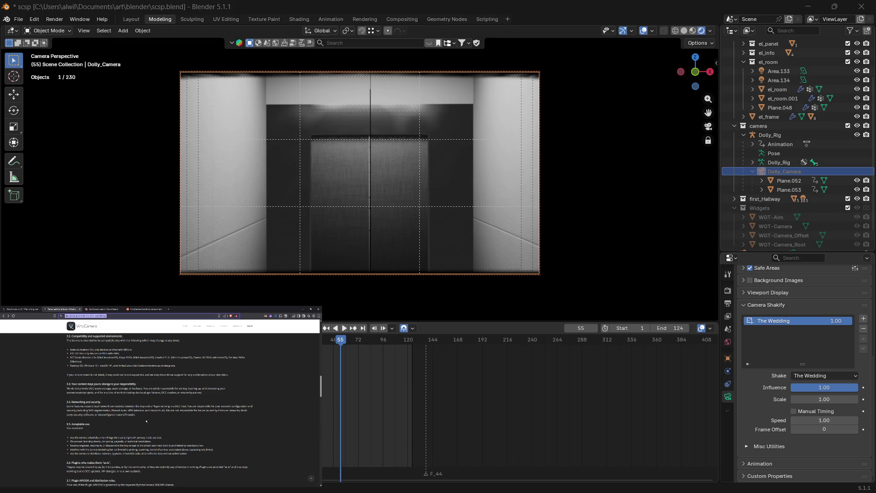
pyautogui.click(119, 385)
pyautogui.moveTo(67, 387); pyautogui.dragTo(224, 388)
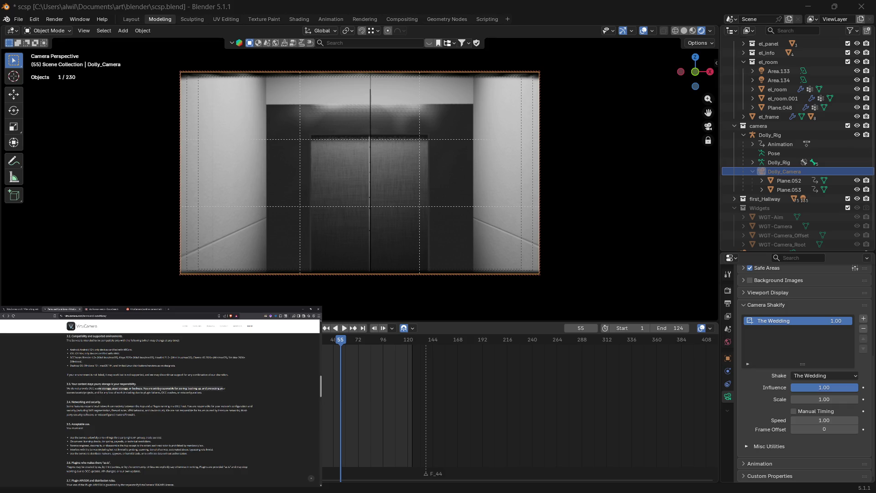
pyautogui.moveTo(69, 393)
pyautogui.mouseDown()
pyautogui.moveTo(116, 391)
pyautogui.moveTo(88, 402)
pyautogui.mouseUp()
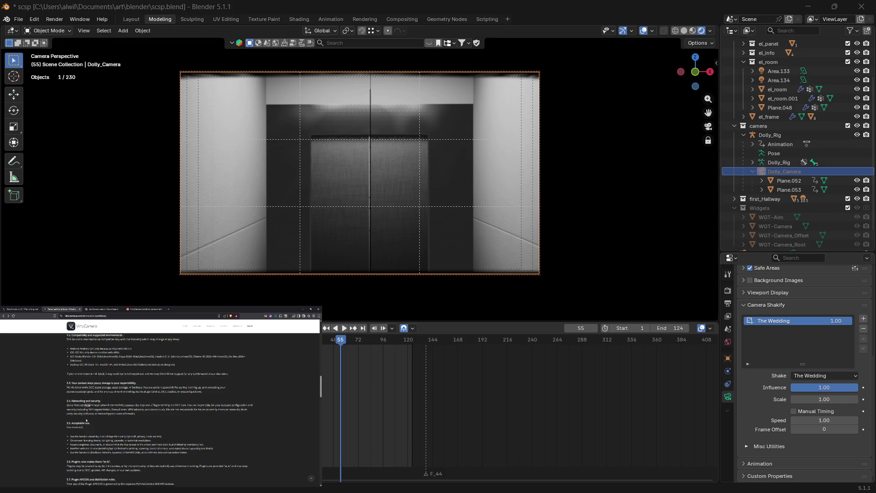
pyautogui.scroll(-2, 86, 417)
pyautogui.scroll(-1, 85, 407)
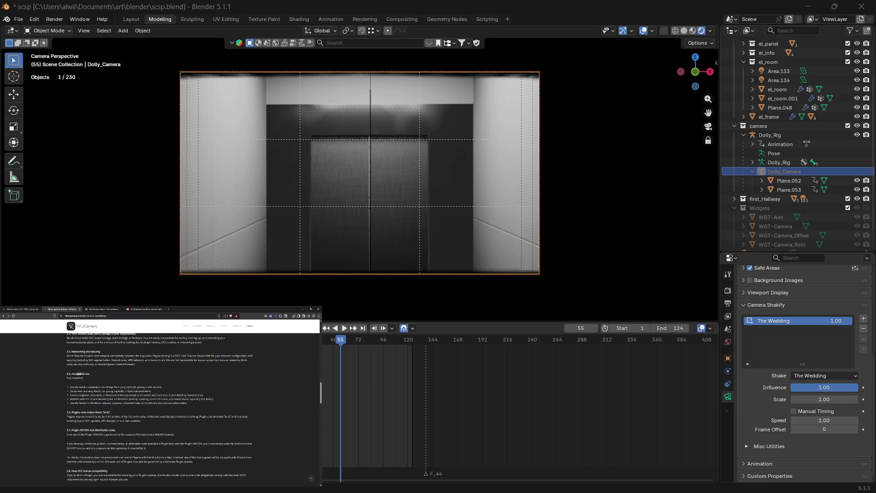
pyautogui.moveTo(75, 387)
pyautogui.mouseDown()
pyautogui.moveTo(135, 387)
pyautogui.moveTo(79, 396)
pyautogui.moveTo(126, 395)
pyautogui.mouseUp()
pyautogui.click(88, 403)
pyautogui.moveTo(73, 399)
pyautogui.mouseDown()
pyautogui.moveTo(187, 403)
pyautogui.moveTo(134, 403)
pyautogui.moveTo(141, 403)
pyautogui.mouseUp()
pyautogui.scroll(-1, 127, 410)
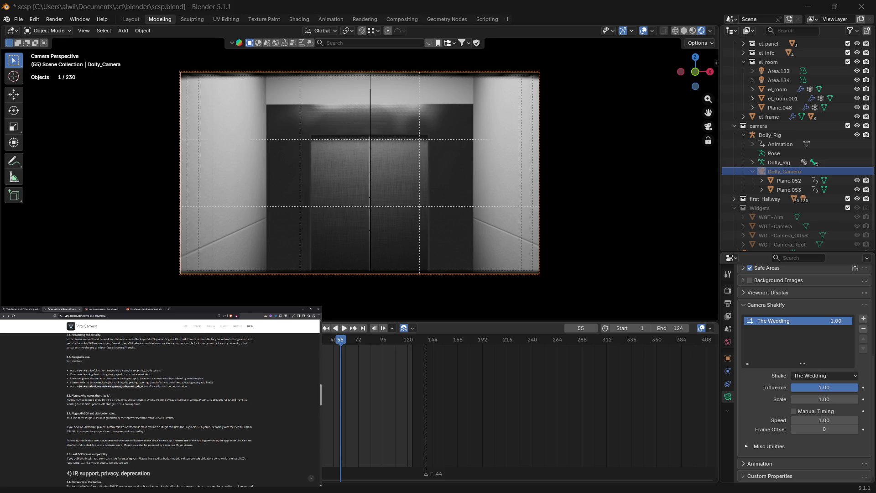
pyautogui.moveTo(83, 395)
pyautogui.mouseDown()
pyautogui.moveTo(107, 398)
pyautogui.moveTo(69, 400)
pyautogui.moveTo(100, 402)
pyautogui.mouseUp()
pyautogui.scroll(-1, 104, 412)
pyautogui.scroll(-1, 101, 404)
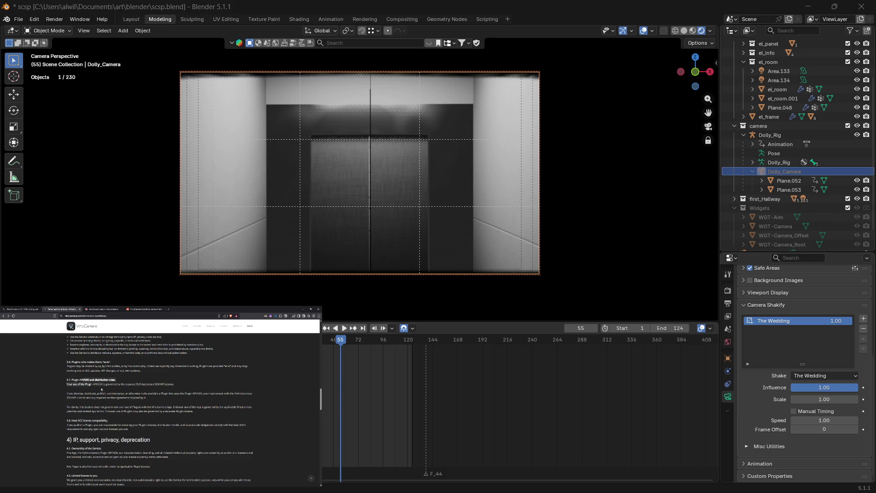
pyautogui.click(101, 387)
pyautogui.scroll(-1, 88, 404)
pyautogui.doubleClick(94, 404)
pyautogui.scroll(-2, 94, 418)
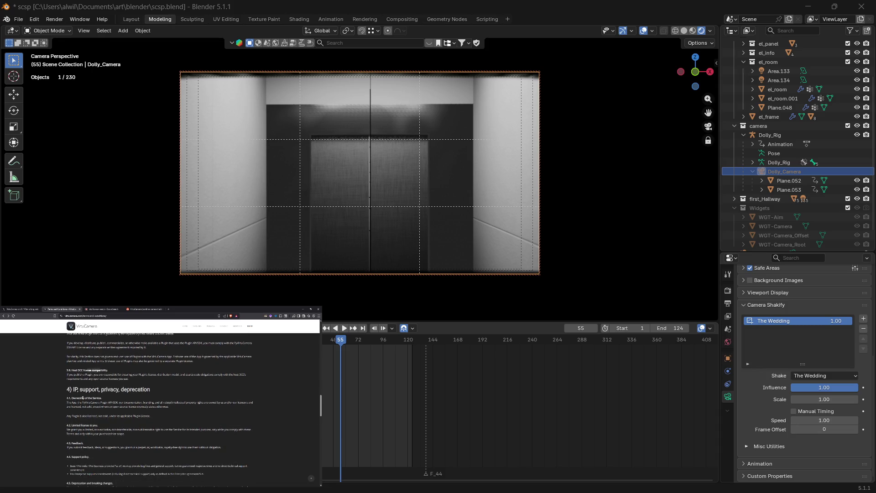
pyautogui.scroll(-1, 82, 397)
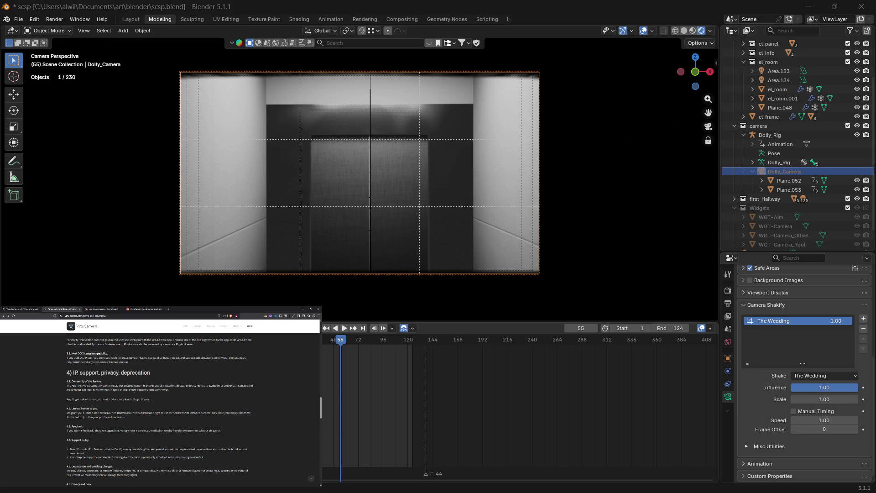
pyautogui.scroll(-1, 159, 411)
pyautogui.moveTo(76, 395); pyautogui.dragTo(109, 395)
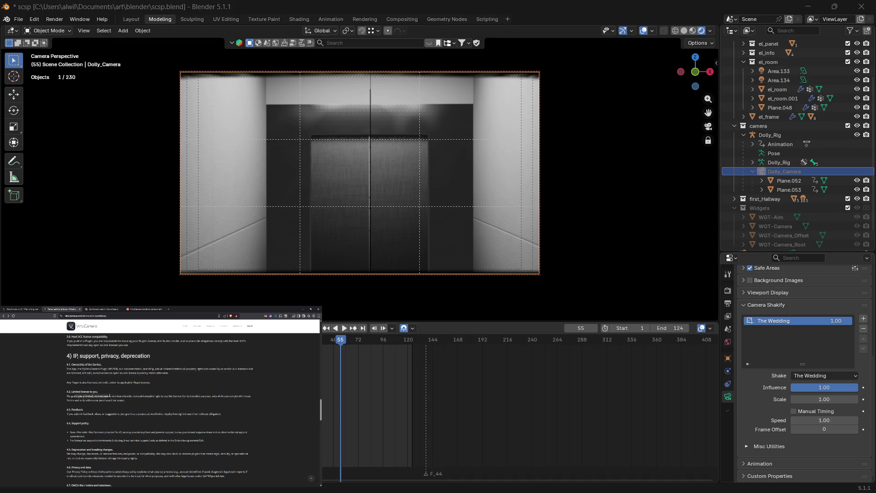
pyautogui.scroll(-1, 106, 405)
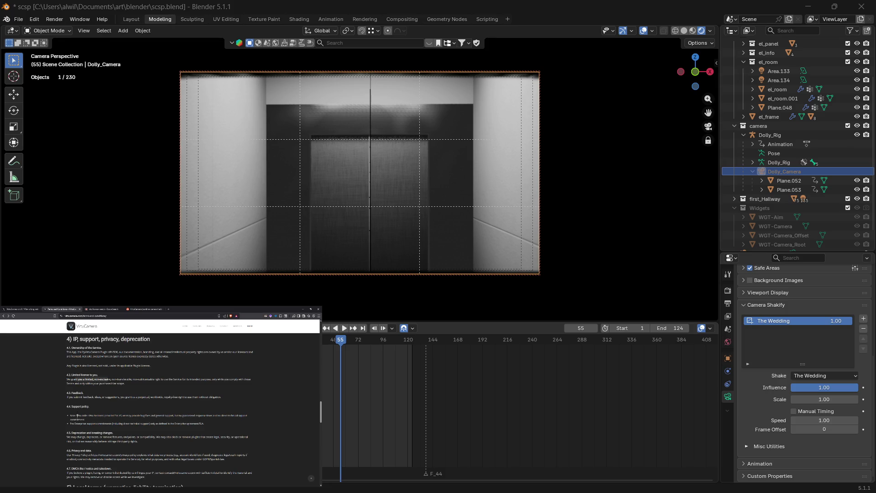
pyautogui.scroll(-1, 77, 416)
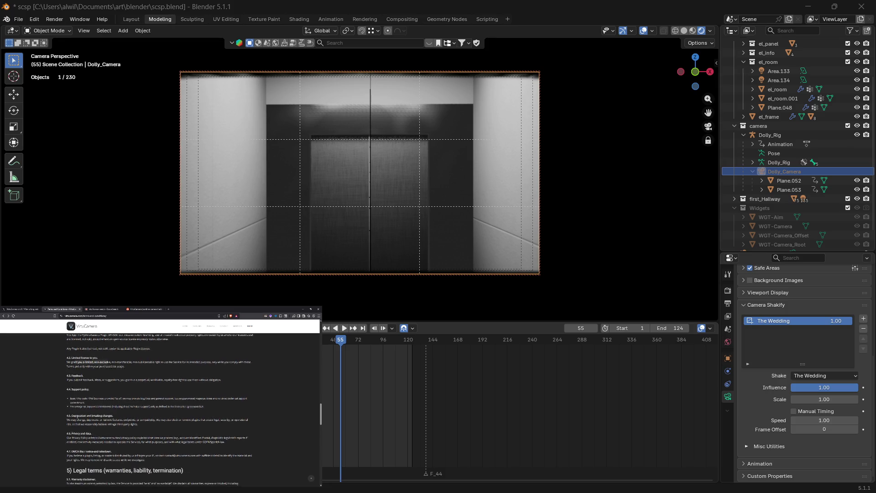
pyautogui.scroll(-1, 77, 417)
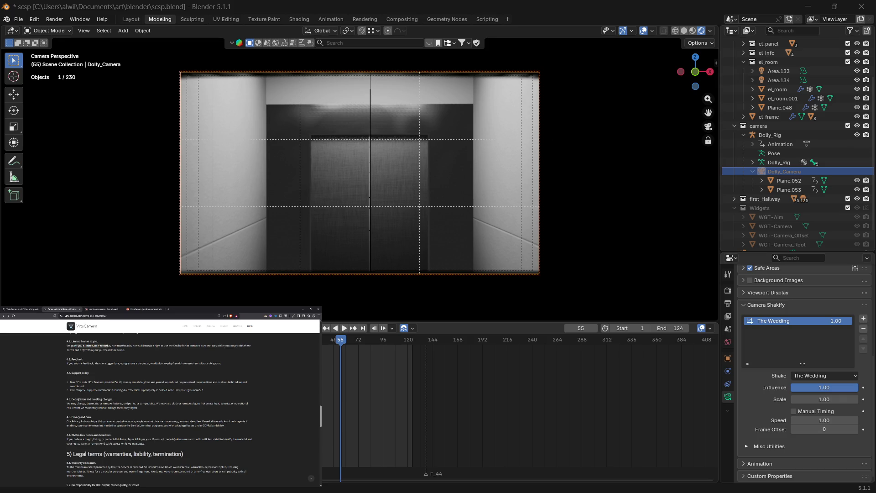
pyautogui.scroll(10, 81, 402)
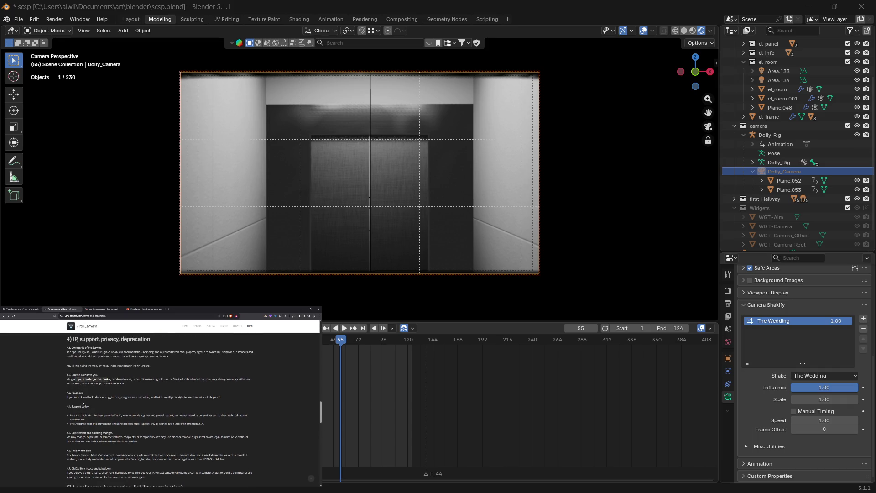
pyautogui.scroll(4, 83, 404)
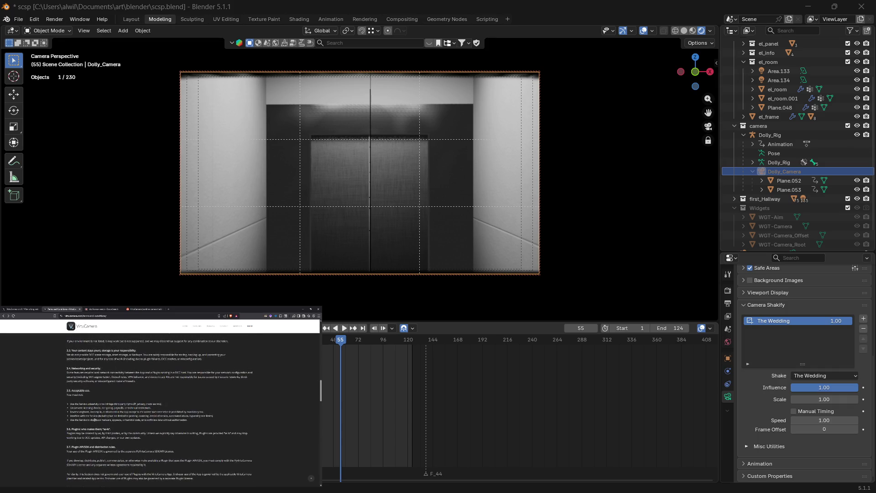
pyautogui.scroll(6, 100, 438)
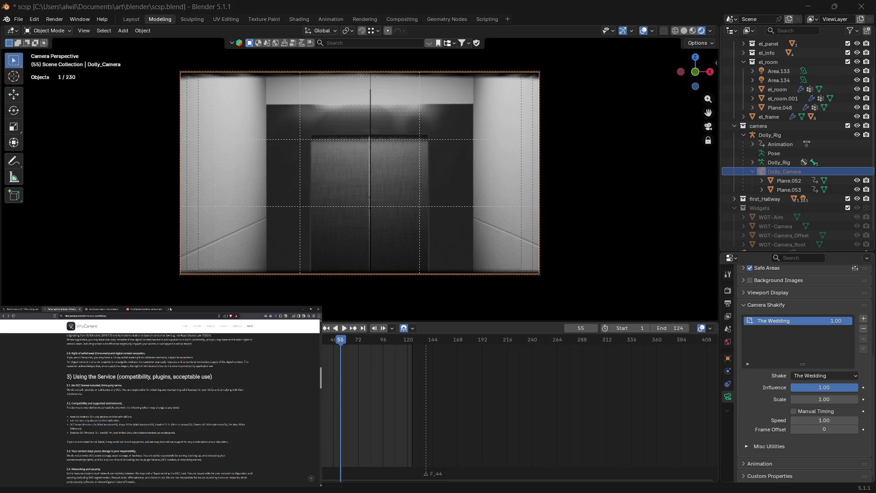
pyautogui.click(169, 309)
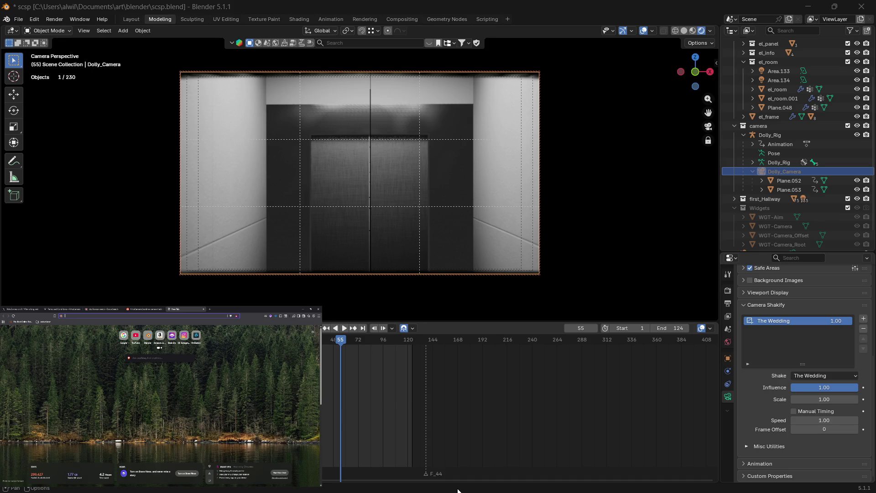
# Step: Search Brave for 'digital content creator license'
pyautogui.write('digital content')
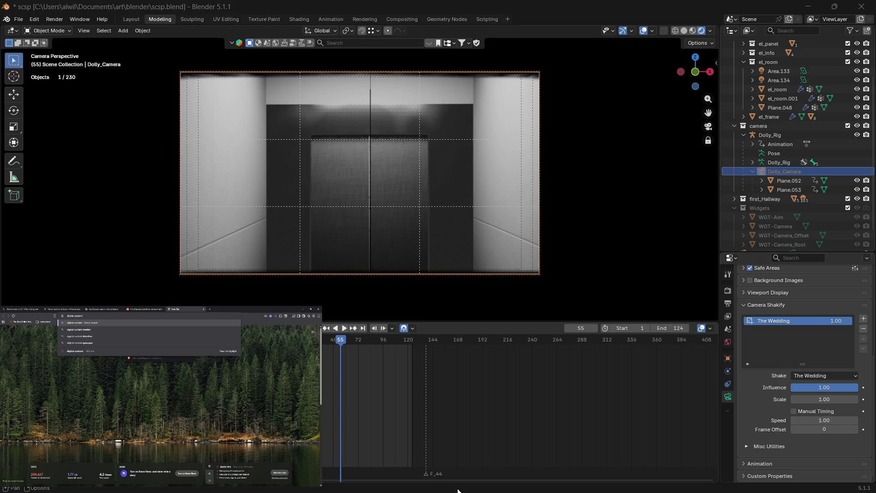
pyautogui.press('Down')
pyautogui.press('End')
pyautogui.write('li')
pyautogui.write('ce')
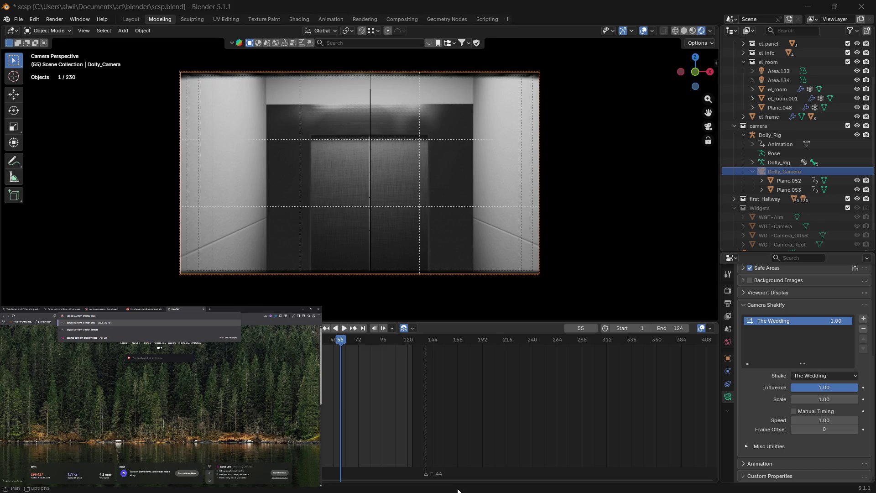
pyautogui.write('nse')
pyautogui.press('Return')
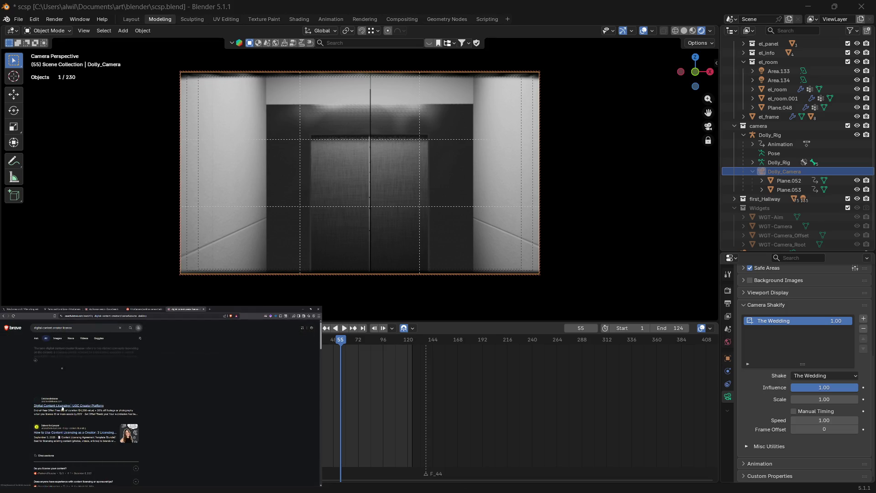
# Step: Read the expanded AI summary on creator licences, then return to the VirtuCamera terms at section 5
pyautogui.moveTo(55, 348); pyautogui.dragTo(130, 348)
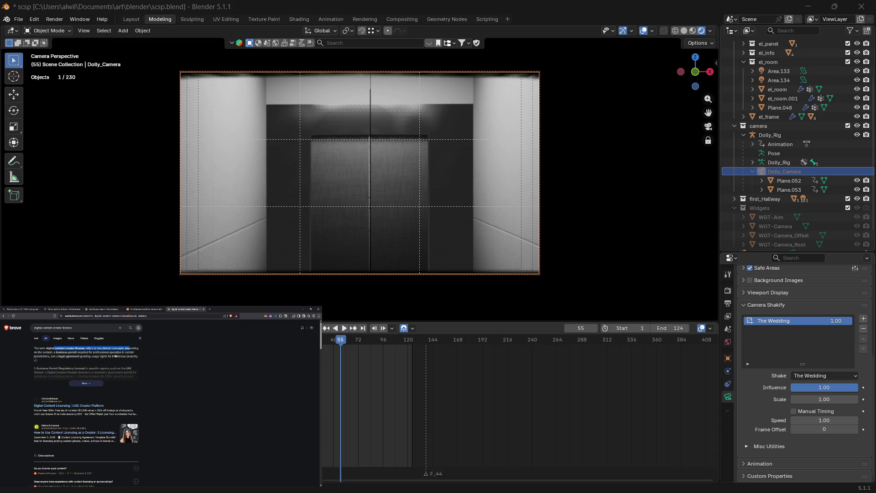
pyautogui.moveTo(61, 352)
pyautogui.mouseDown()
pyautogui.moveTo(104, 352)
pyautogui.moveTo(69, 356)
pyautogui.mouseUp()
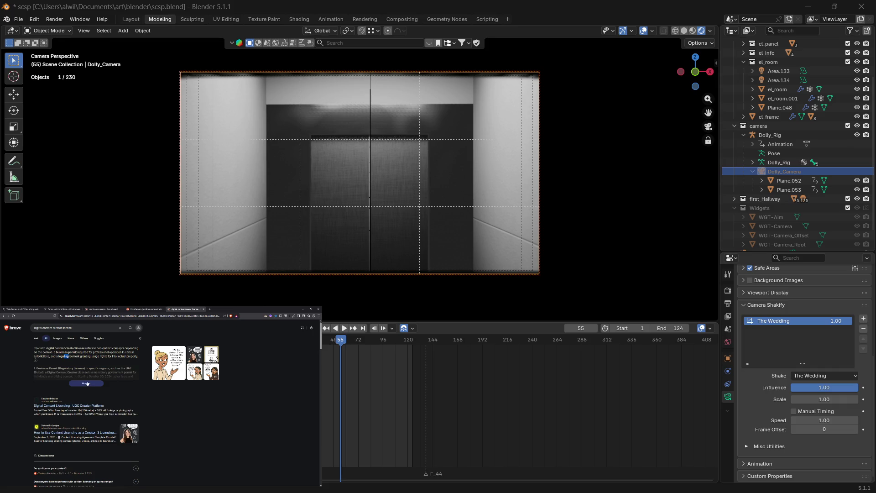
pyautogui.click(87, 384)
pyautogui.moveTo(58, 400); pyautogui.dragTo(102, 404)
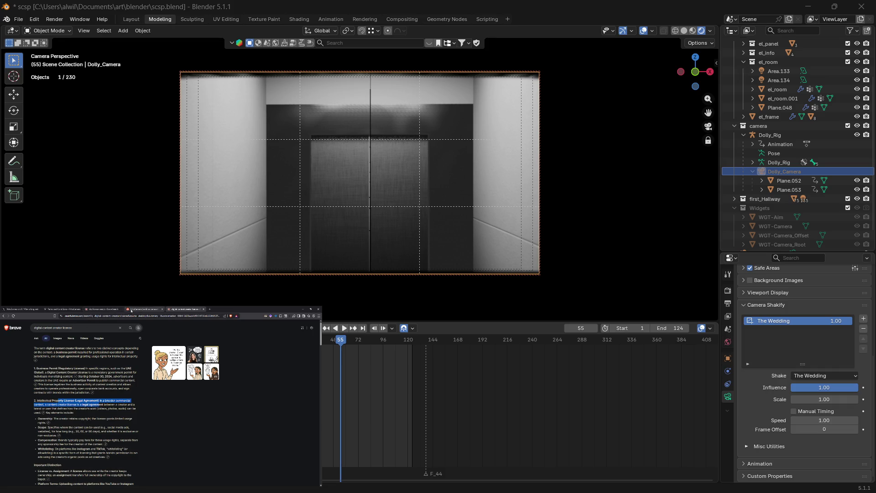
pyautogui.click(62, 309)
pyautogui.scroll(-1, 137, 442)
pyautogui.scroll(-10, 137, 442)
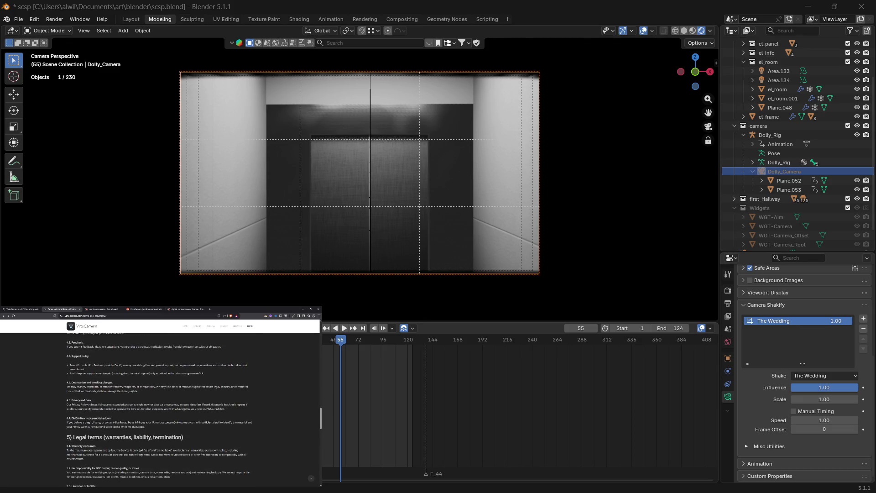
# Step: Scroll the VirtuCamera Terms page, then open the How-To guide for installing the Blender add-on
pyautogui.scroll(-3, 173, 414)
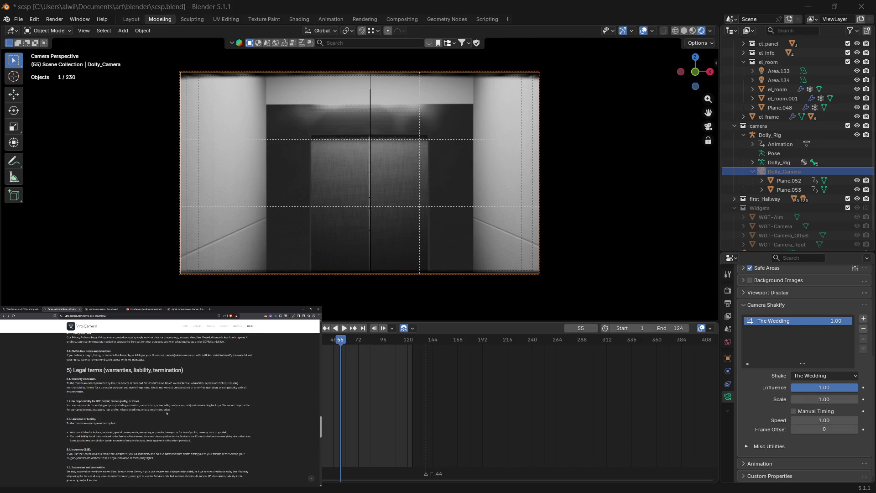
pyautogui.scroll(-8, 167, 413)
pyautogui.scroll(-5, 134, 403)
pyautogui.scroll(-5, 130, 408)
pyautogui.scroll(20, 134, 414)
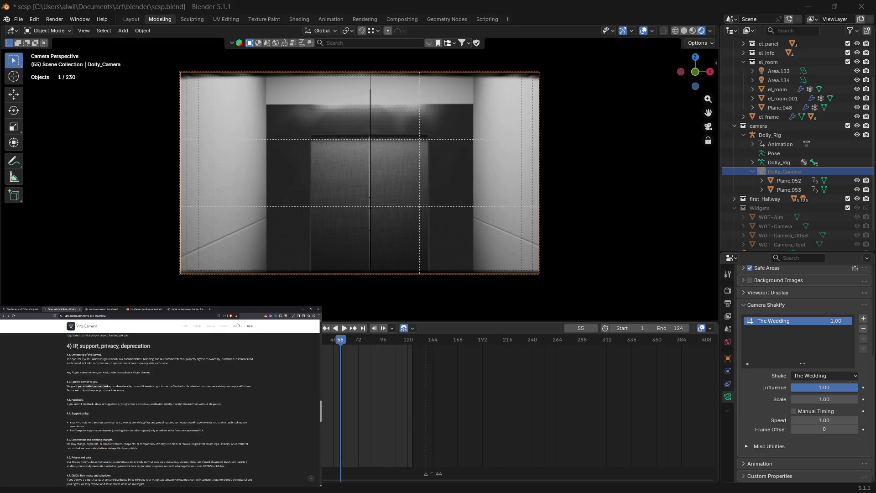
pyautogui.click(237, 325)
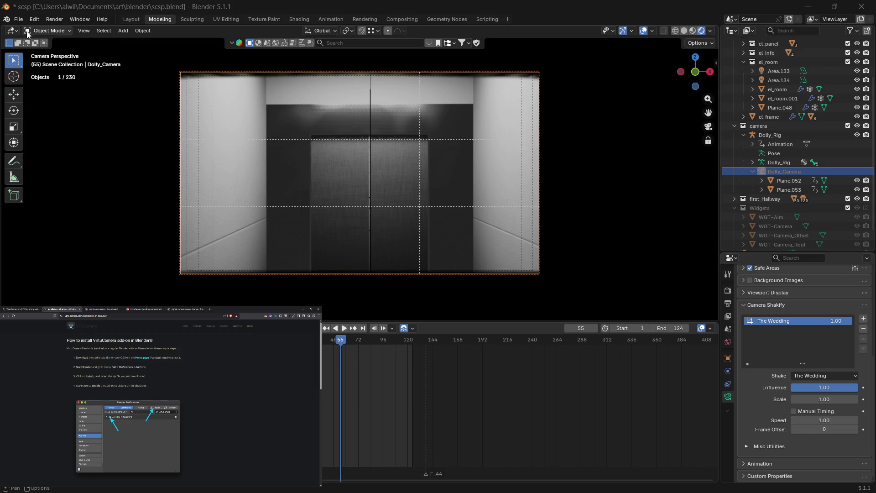
pyautogui.click(18, 19)
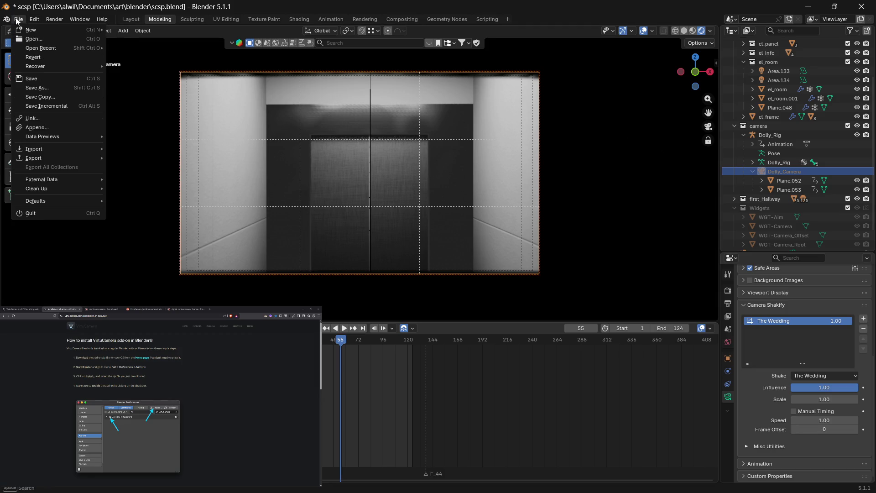
# Step: Save scsp.blend, then bring up Preferences on the Get Extensions add-on list
pyautogui.click(42, 78)
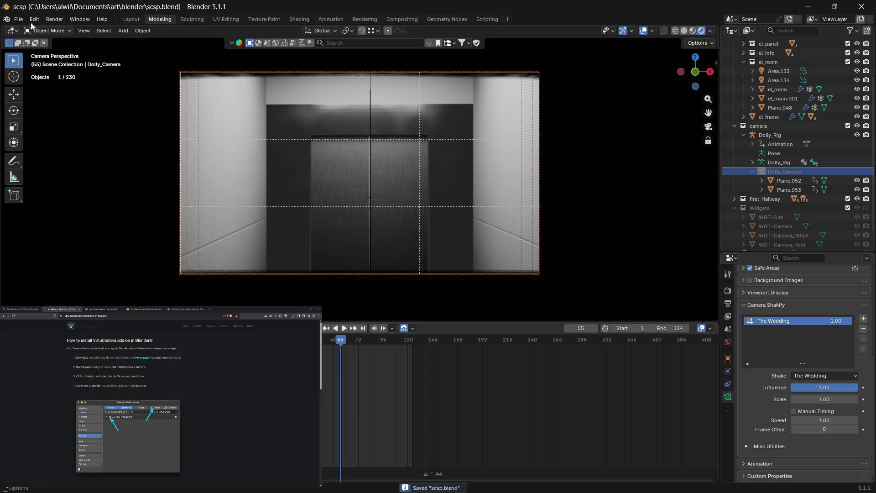
pyautogui.click(32, 21)
pyautogui.click(76, 139)
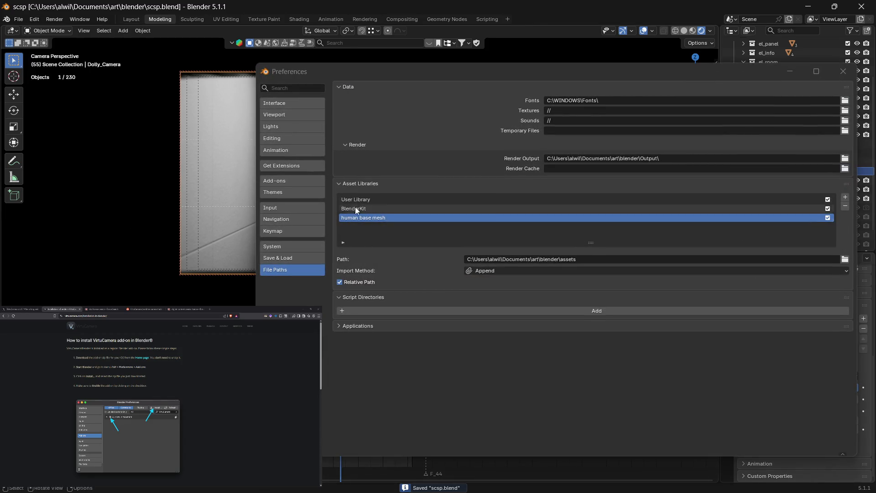
pyautogui.click(291, 183)
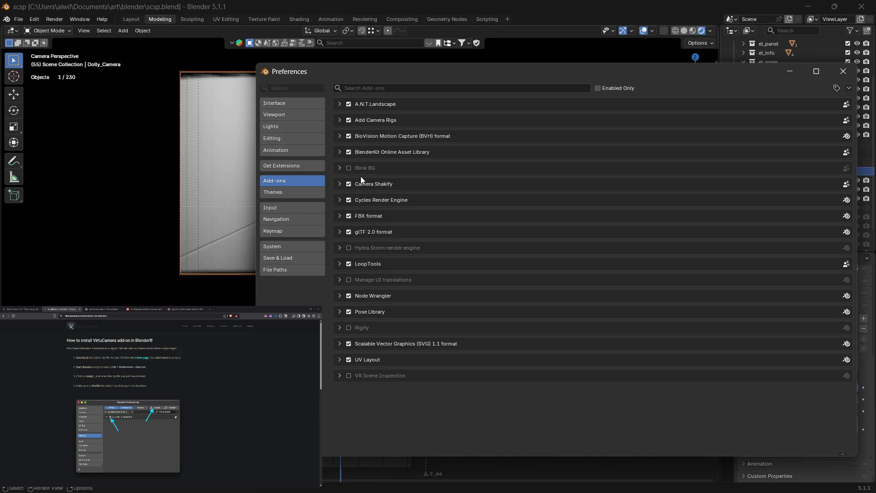
pyautogui.click(288, 166)
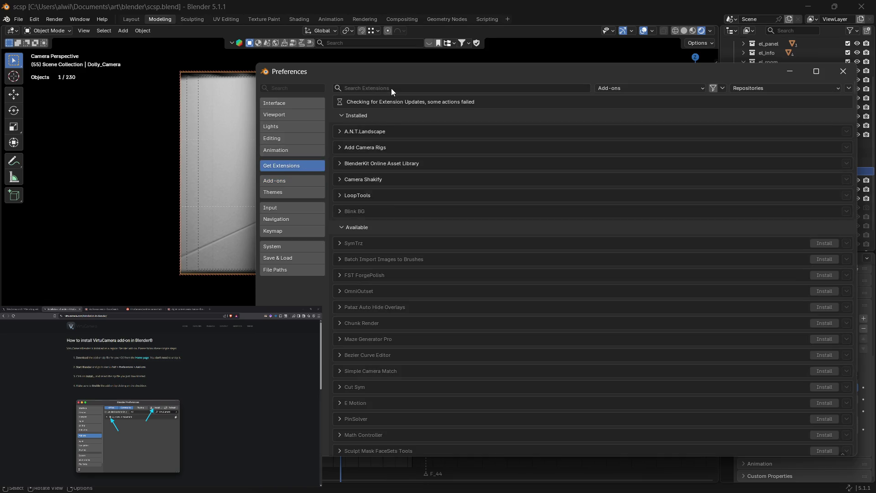
pyautogui.click(391, 88)
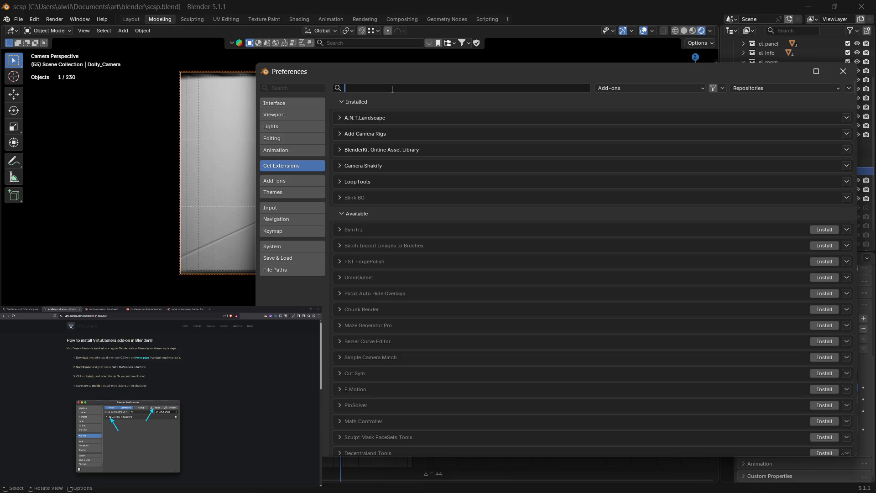
# Step: Search extensions for '3d view' and inspect the Camera Viewer and 3D Viewport Pie Menus entries
pyautogui.write('3d')
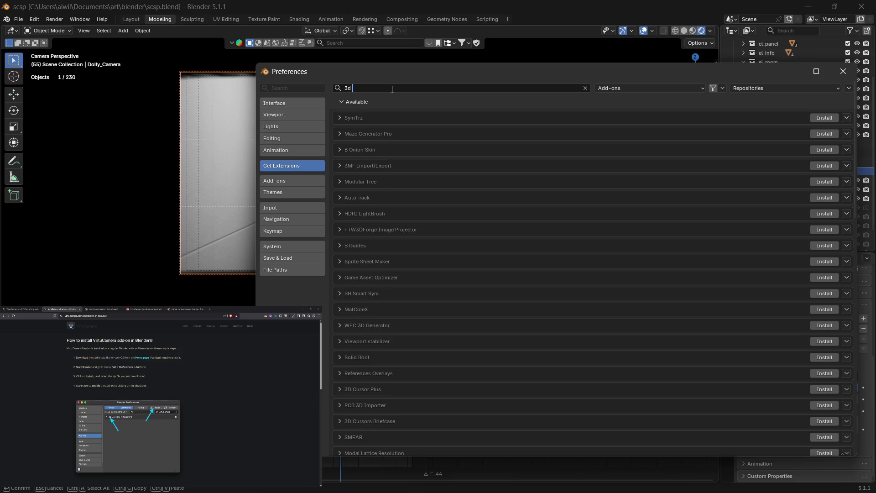
pyautogui.write(' v')
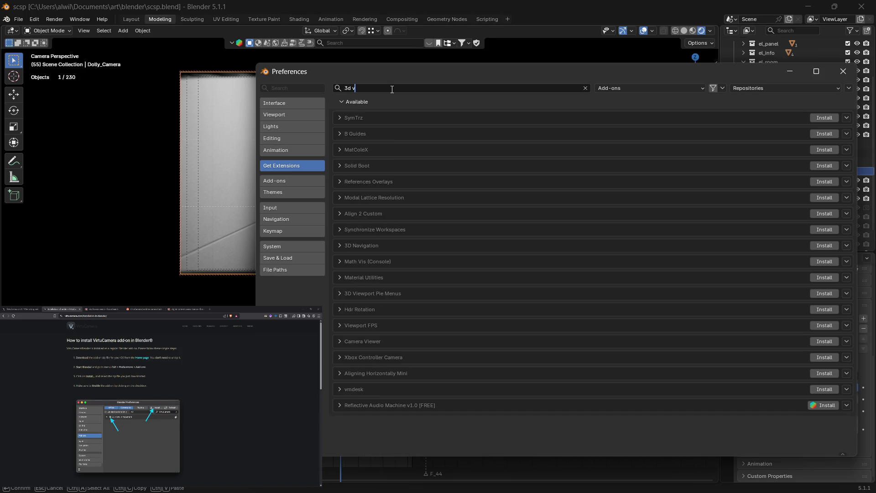
pyautogui.write('i')
pyautogui.write('ew')
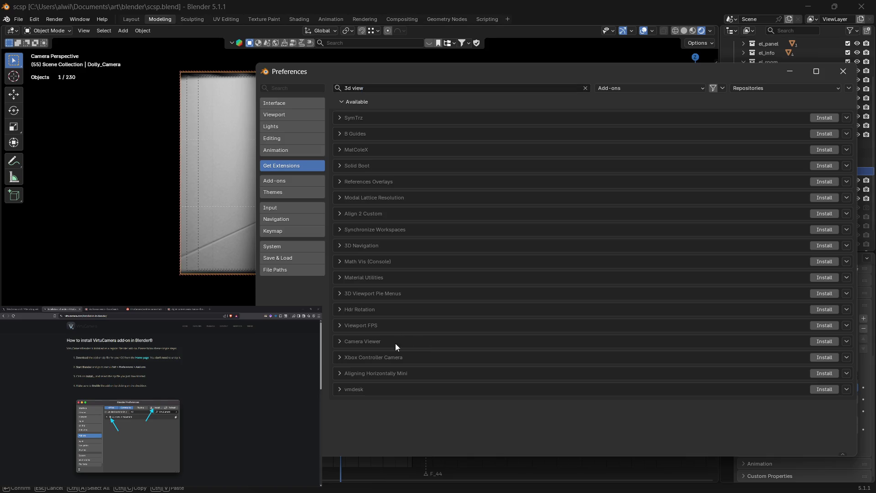
pyautogui.click(340, 344)
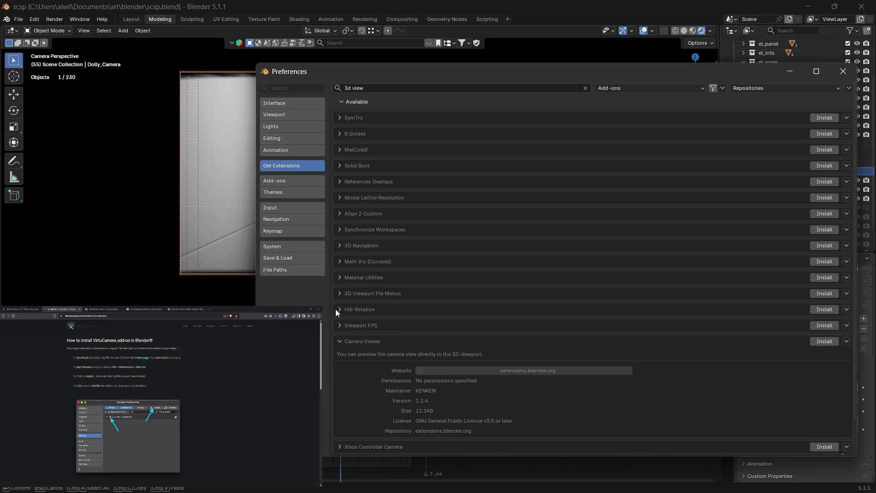
pyautogui.click(341, 337)
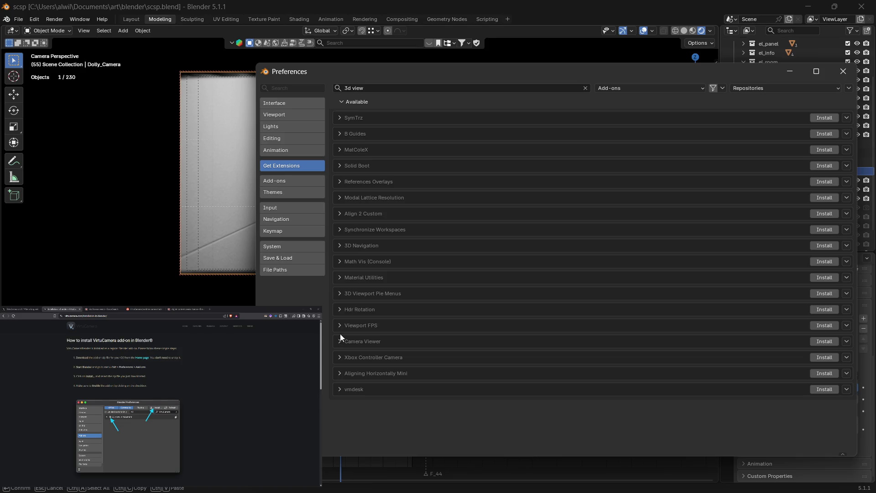
pyautogui.click(340, 295)
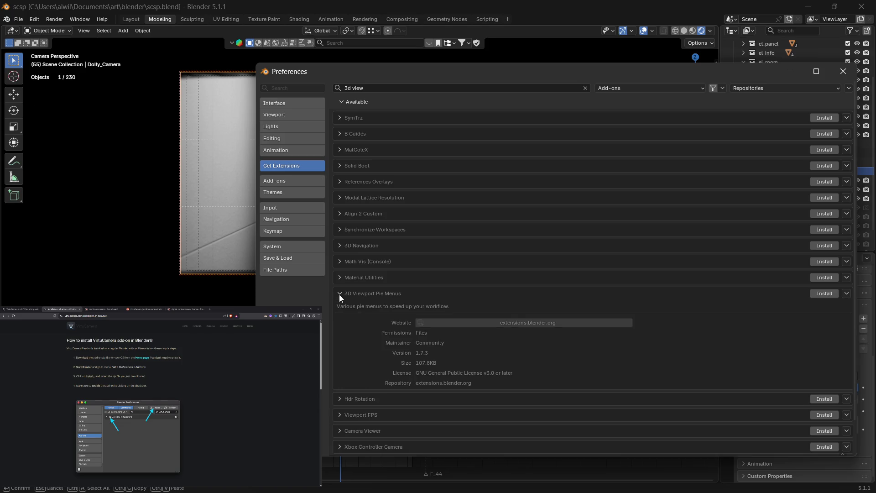
pyautogui.click(339, 294)
pyautogui.click(338, 294)
pyautogui.click(339, 294)
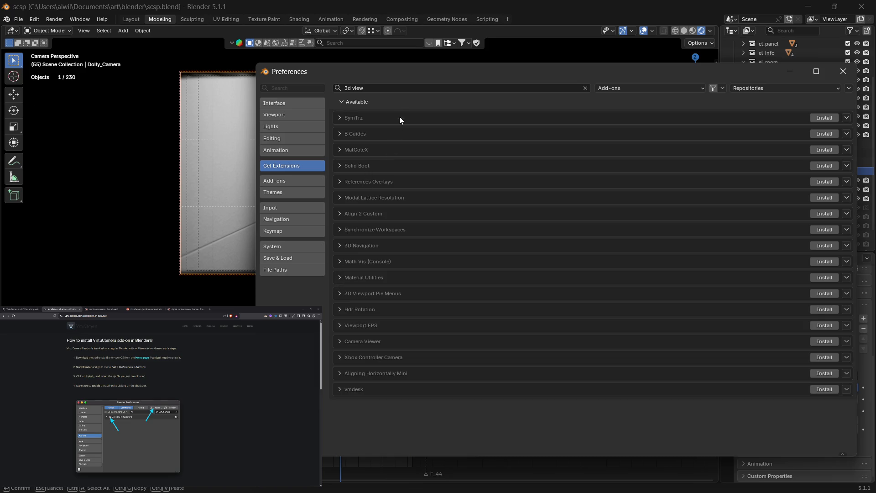
pyautogui.click(377, 87)
# Step: Search extensions for 'virt' and check the enabled repositories, finding no VirtuCamera add-on
pyautogui.write('virt')
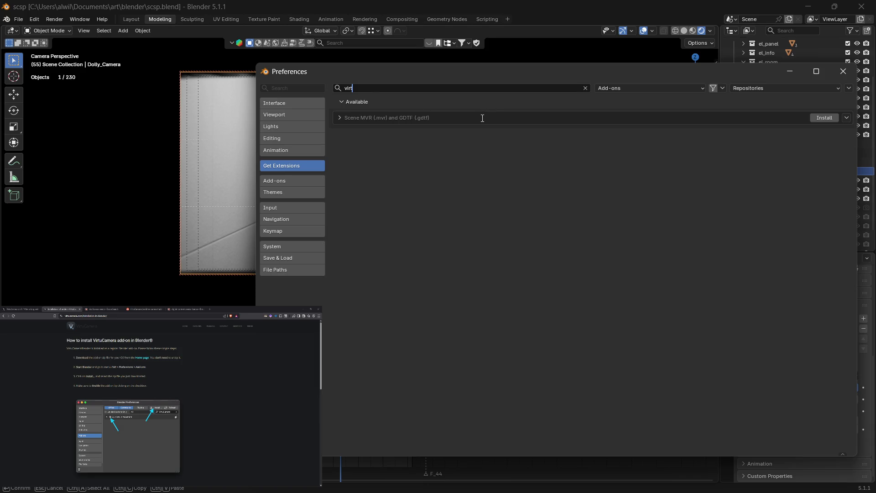
pyautogui.click(778, 88)
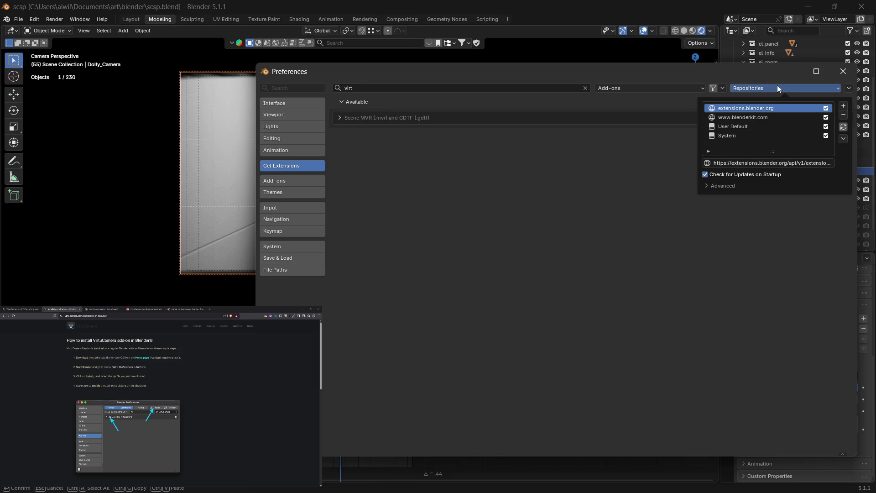
pyautogui.click(777, 85)
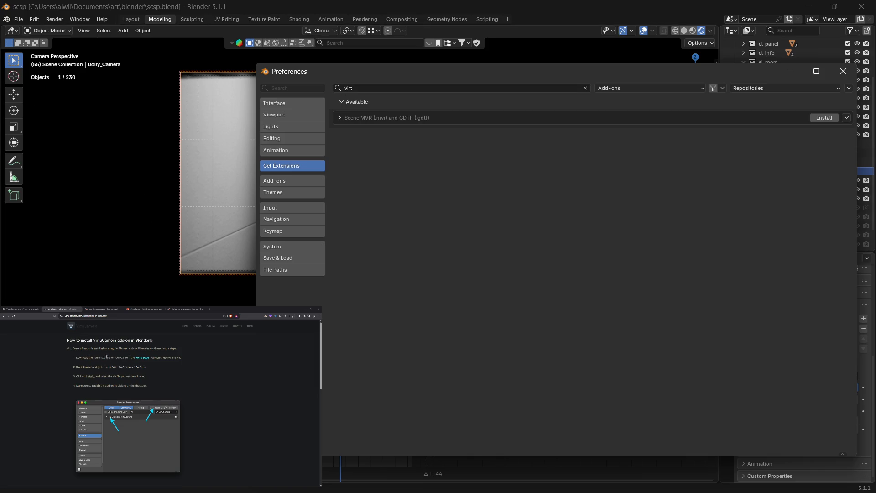
pyautogui.scroll(-1, 94, 372)
pyautogui.scroll(1, 82, 362)
pyautogui.click(141, 359)
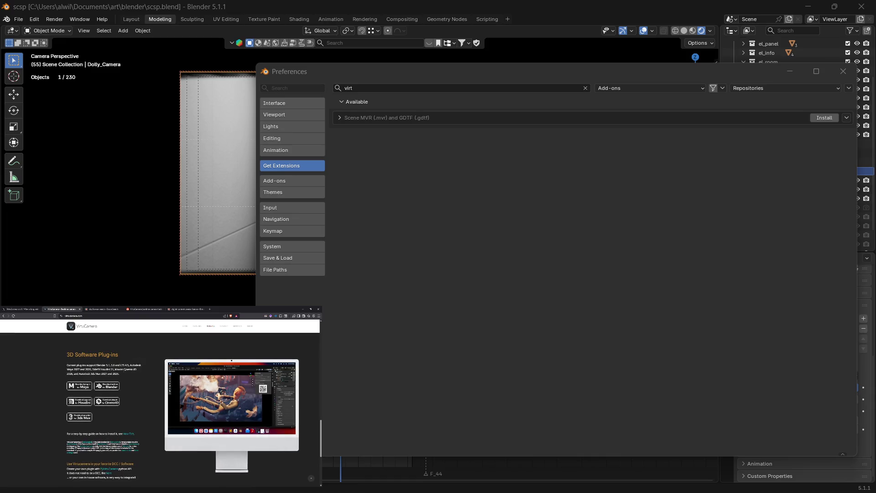
# Step: Download the VirtuCamera-Blender p1.0 zip from the GitHub releases page into Downloads
pyautogui.click(112, 386)
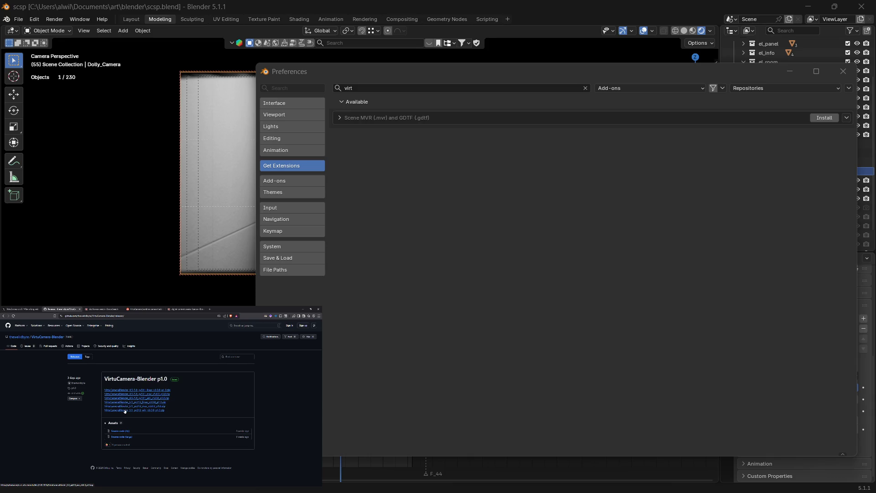
pyautogui.click(125, 410)
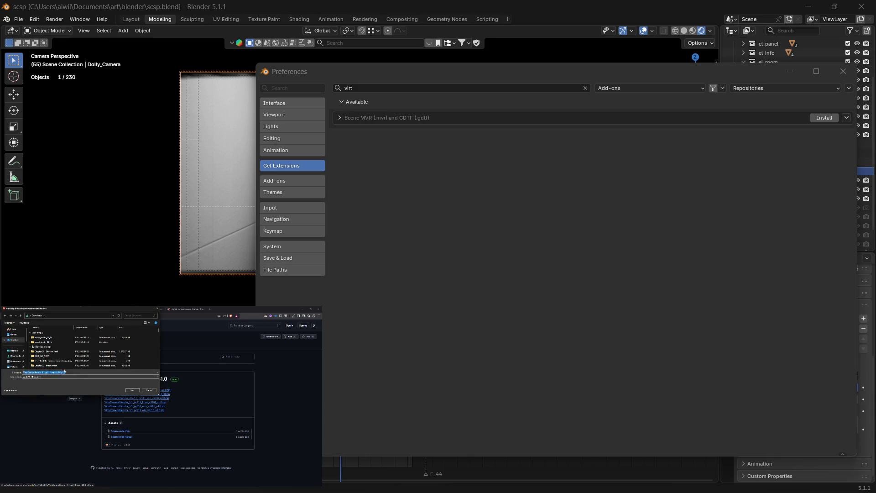
pyautogui.click(14, 357)
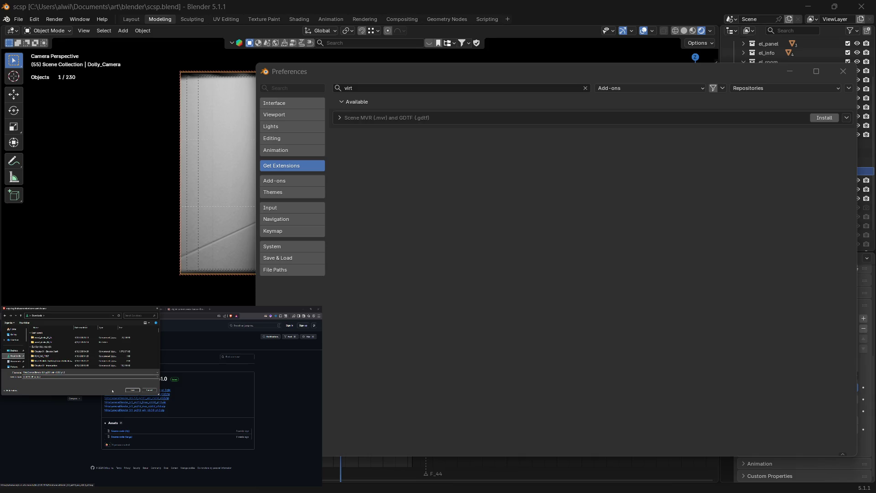
pyautogui.click(132, 390)
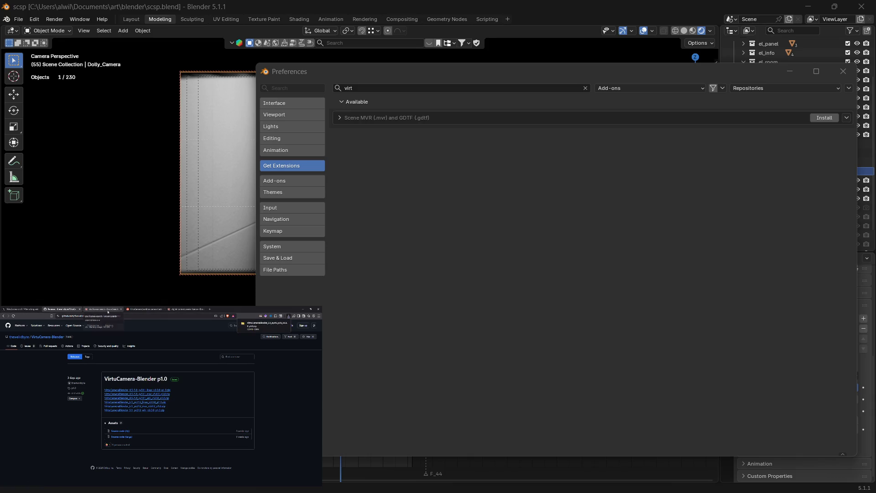
pyautogui.click(101, 310)
pyautogui.click(143, 310)
# Step: Return to virtucamera.com's 'How to install VirtuCamera add-on in Blender' guide
pyautogui.click(177, 310)
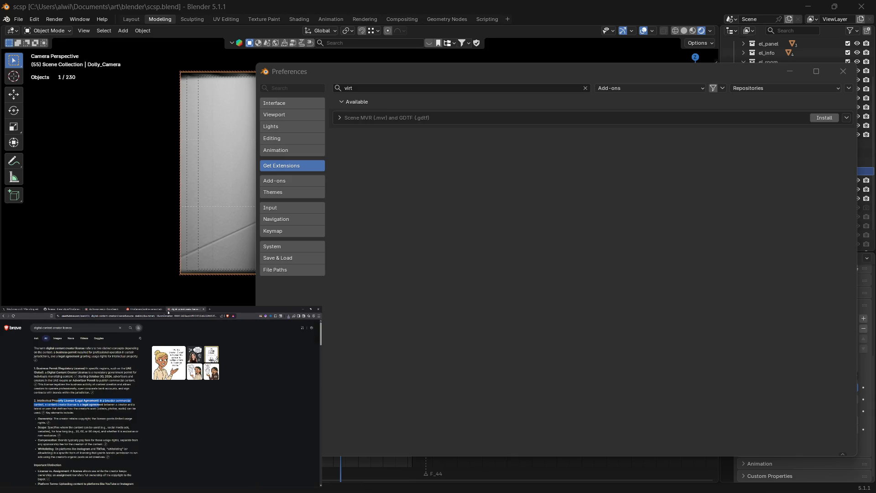
pyautogui.click(62, 309)
pyautogui.click(4, 315)
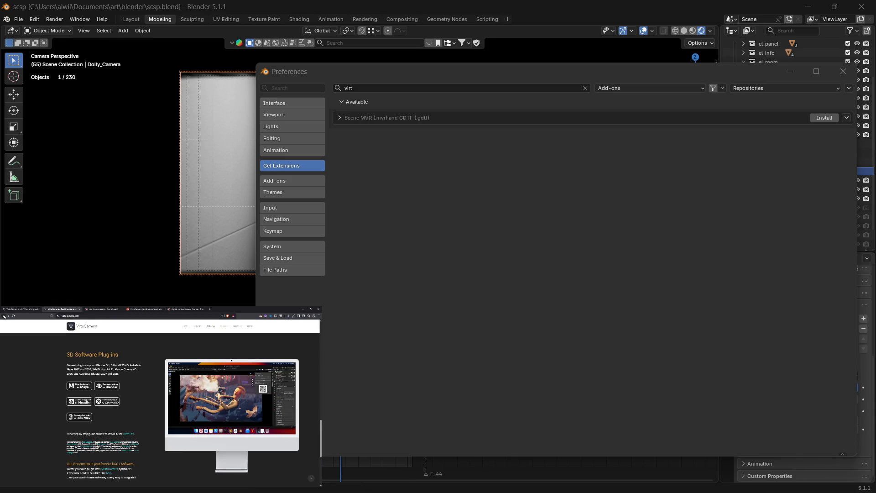
pyautogui.click(4, 315)
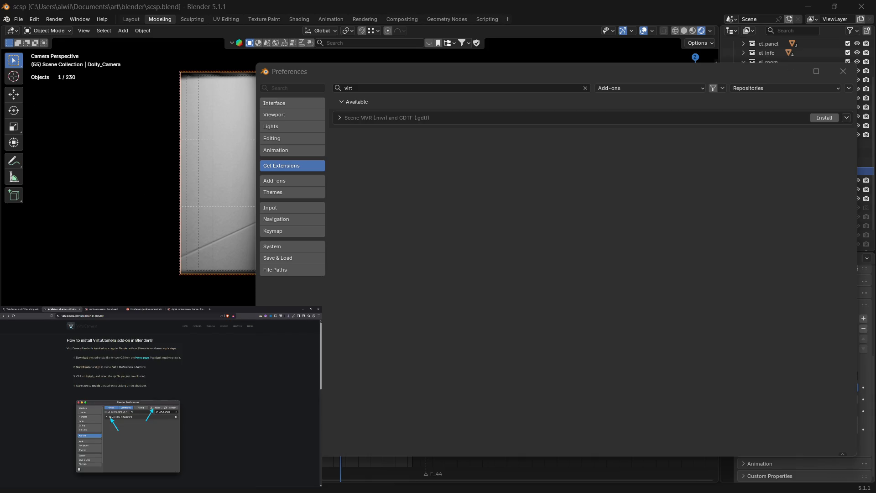
# Step: Launch File Explorer from the taskbar and show its pinned and recent folders
pyautogui.moveTo(145, 485)
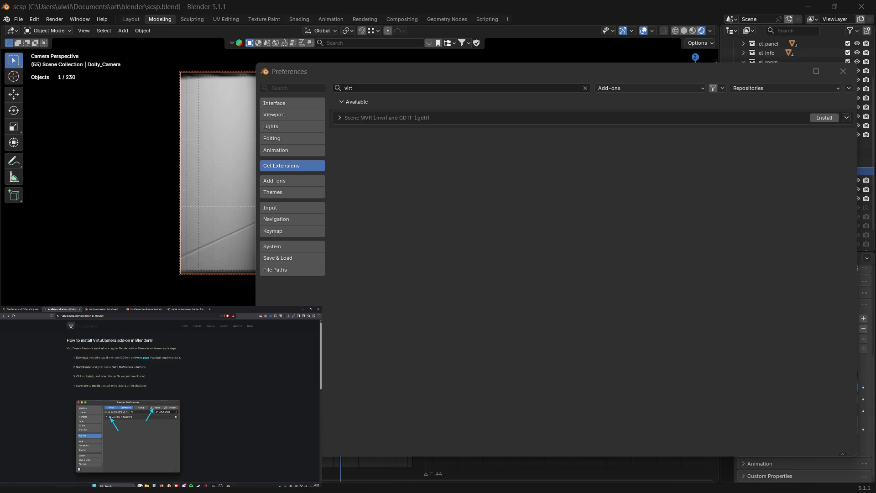
pyautogui.click(147, 483)
pyautogui.rightClick(147, 482)
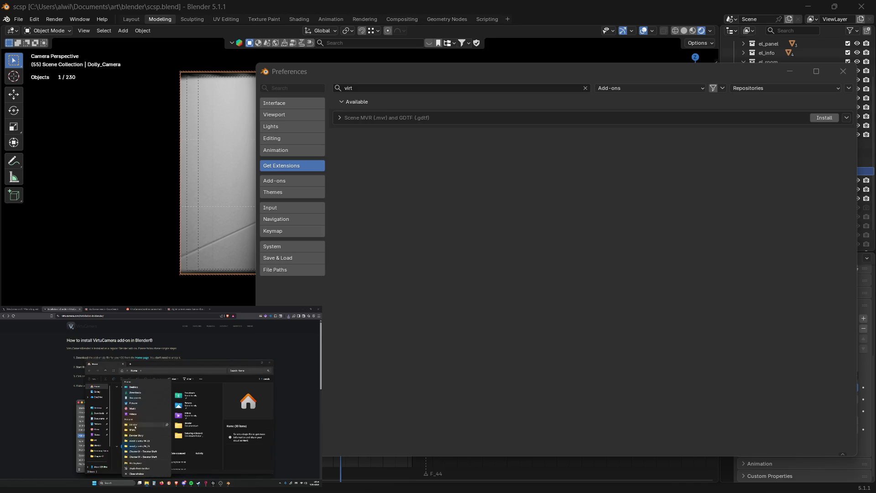
# Step: Create a new folder named 'virt' inside Documents\art\blender
pyautogui.click(135, 426)
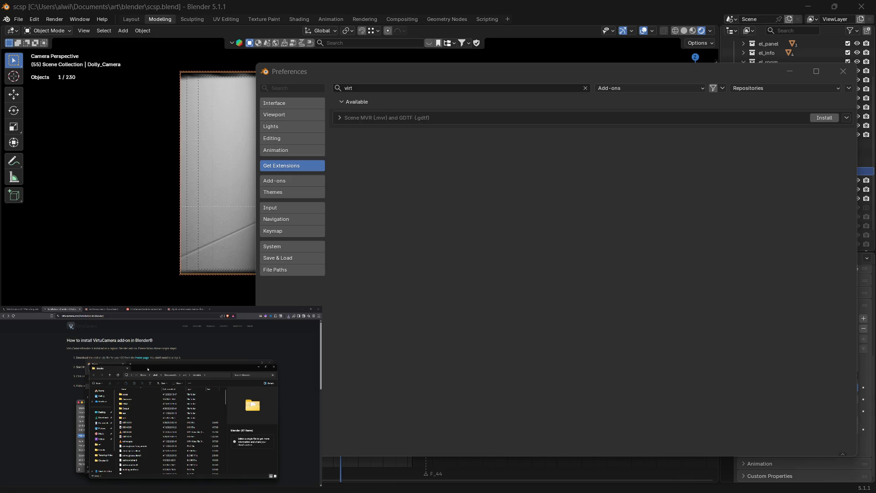
pyautogui.moveTo(150, 371); pyautogui.dragTo(218, 379)
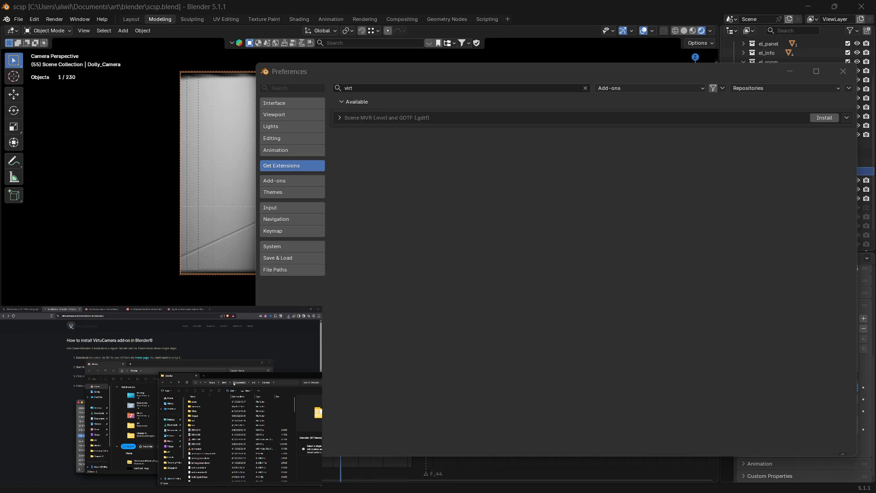
pyautogui.click(253, 383)
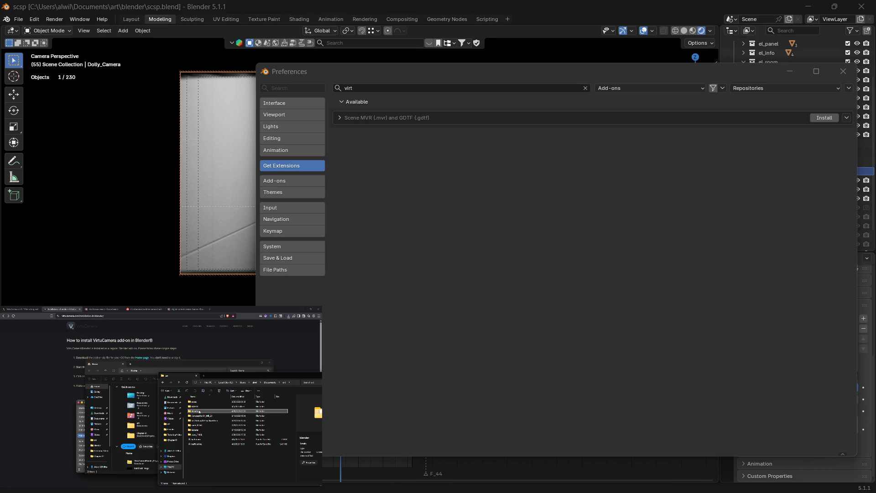
pyautogui.doubleClick(199, 411)
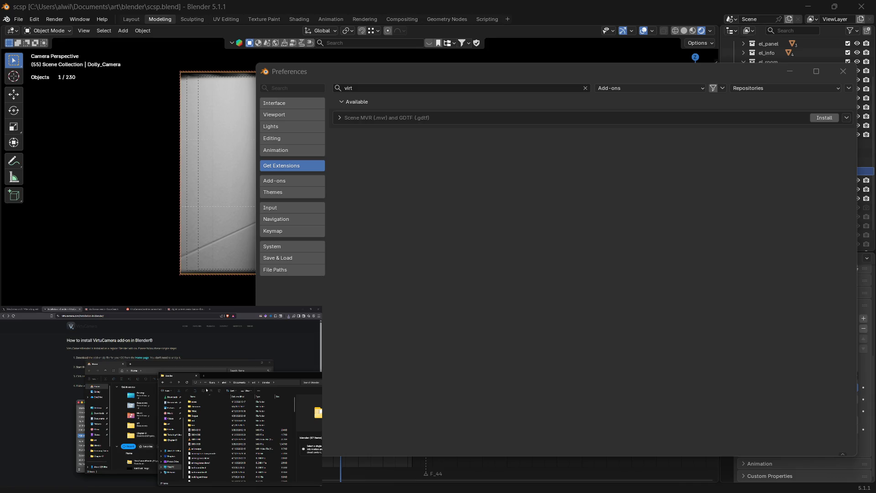
pyautogui.click(167, 391)
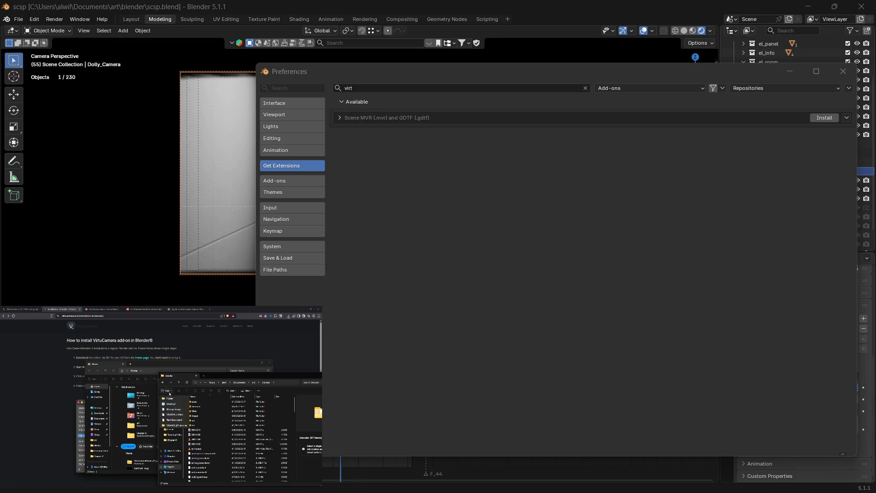
pyautogui.click(170, 398)
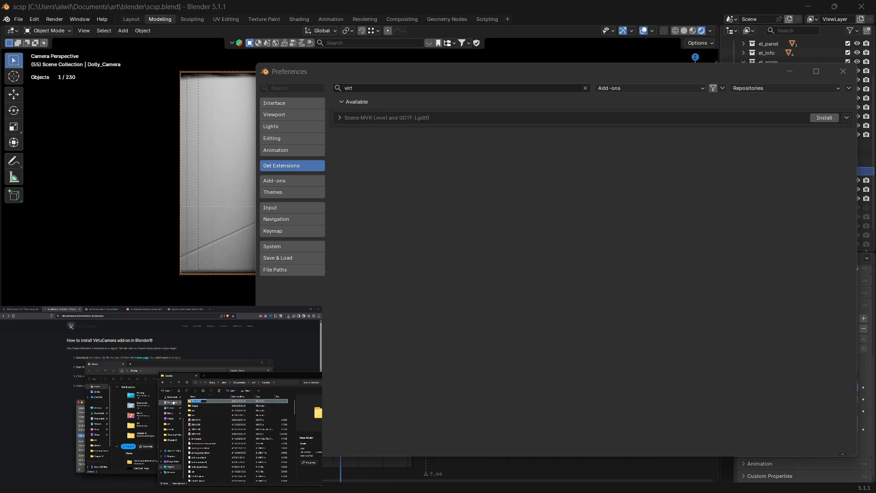
pyautogui.write('virt')
pyautogui.press('Return')
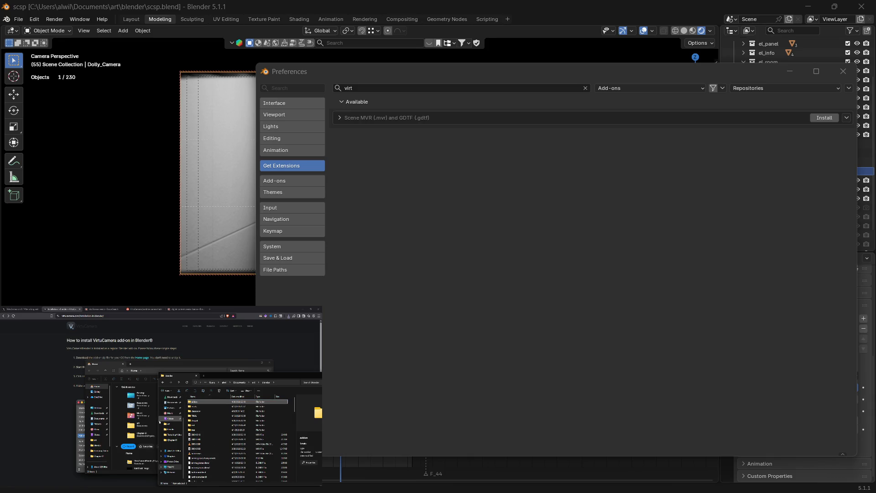
# Step: Drag the VirtuCamera zip from Downloads toward the blender folder, then close both Explorer windows
pyautogui.click(98, 413)
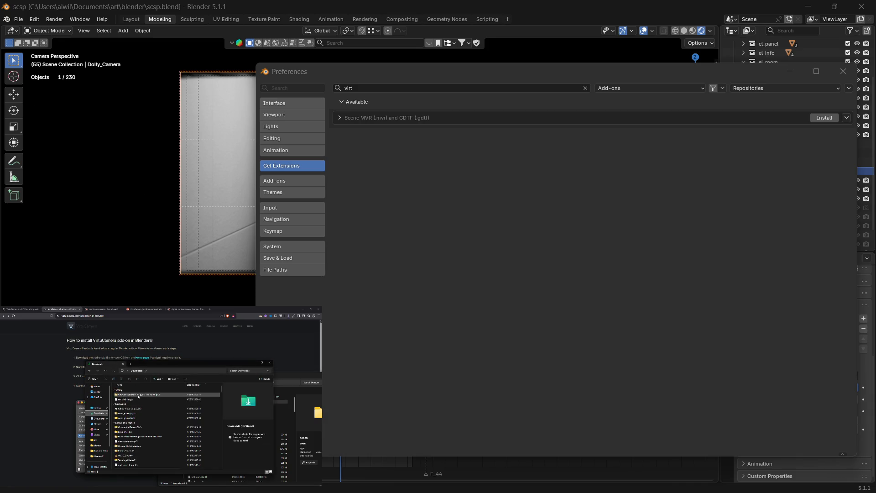
pyautogui.moveTo(138, 396)
pyautogui.mouseDown()
pyautogui.moveTo(274, 410)
pyautogui.moveTo(285, 408)
pyautogui.moveTo(282, 382)
pyautogui.moveTo(283, 423)
pyautogui.moveTo(281, 403)
pyautogui.mouseUp()
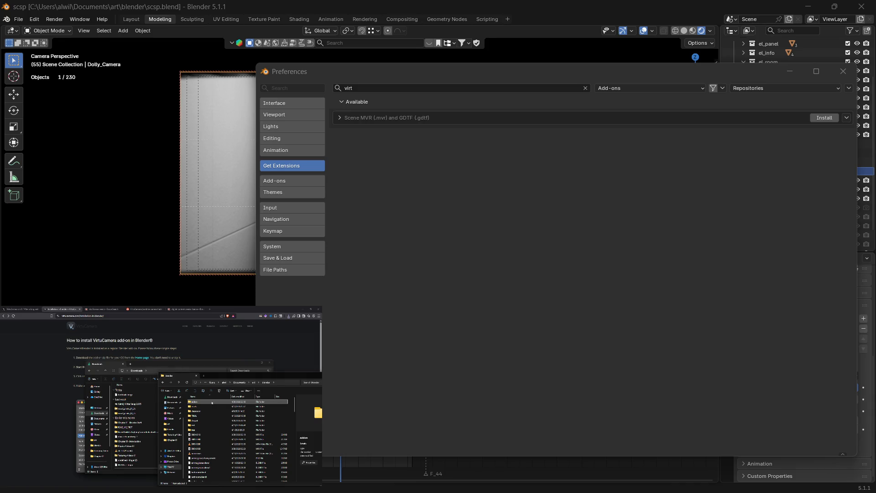
pyautogui.moveTo(209, 387); pyautogui.dragTo(114, 386)
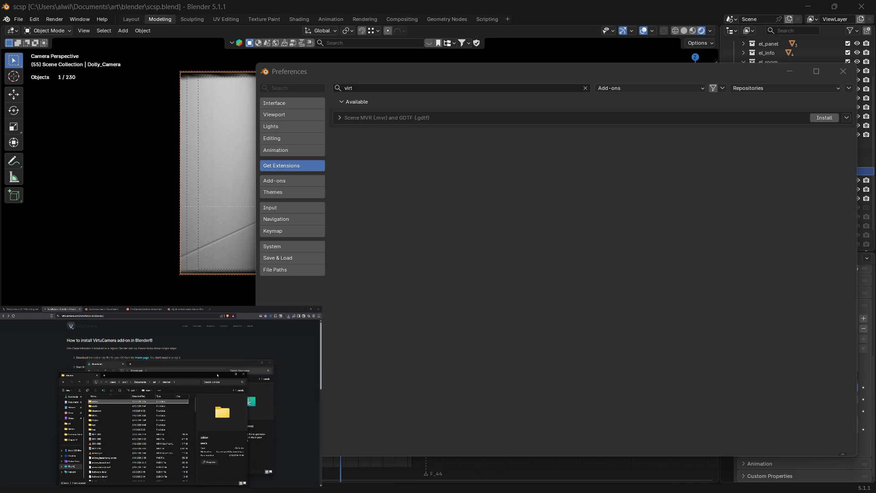
pyautogui.click(241, 375)
pyautogui.click(270, 364)
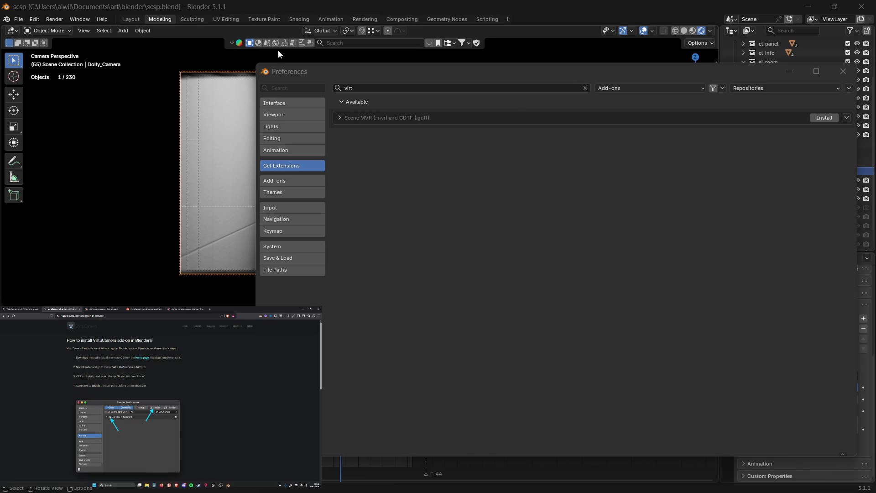
# Step: Go back to Get Extensions and clear the 'virt' search term
pyautogui.click(298, 180)
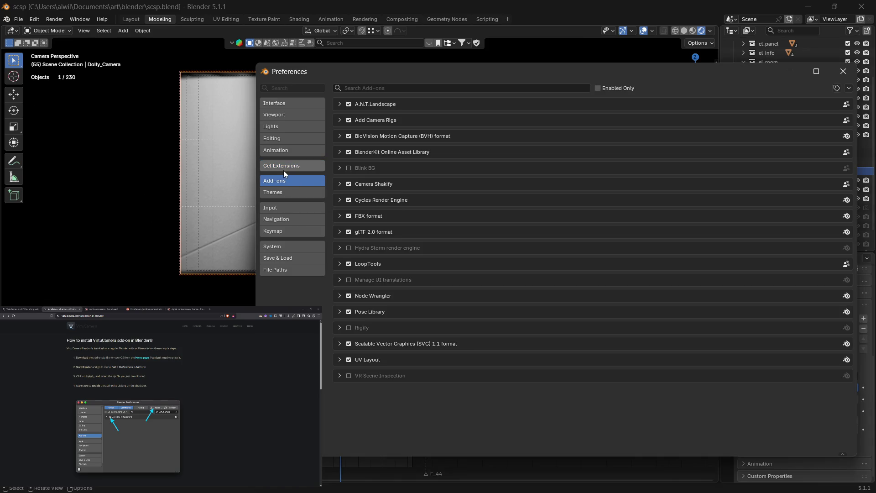
pyautogui.click(287, 167)
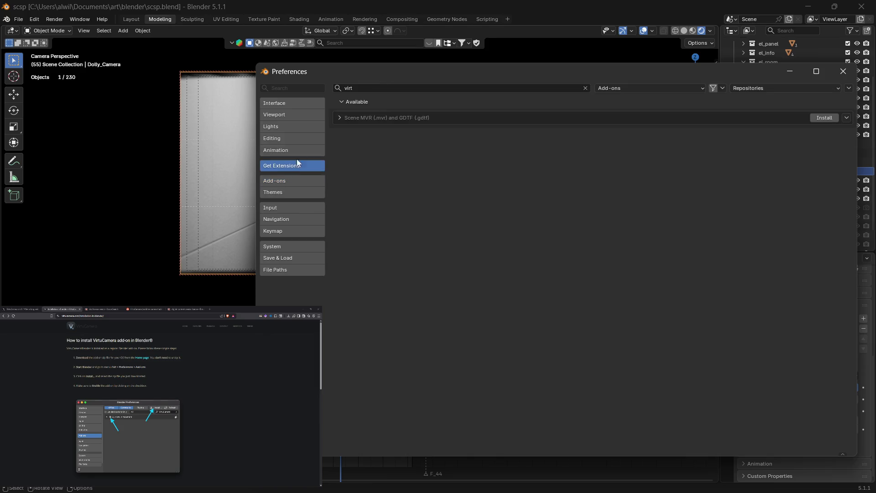
pyautogui.click(384, 88)
pyautogui.press('BackSpace')
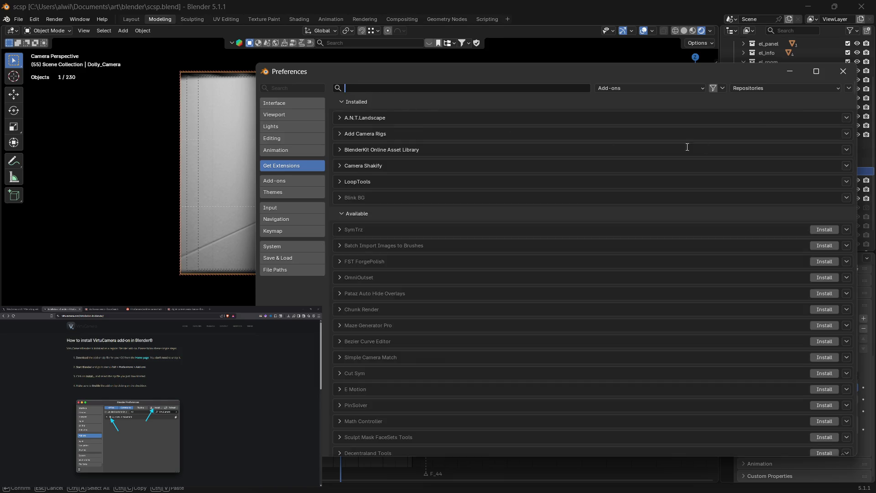
pyautogui.press('Return')
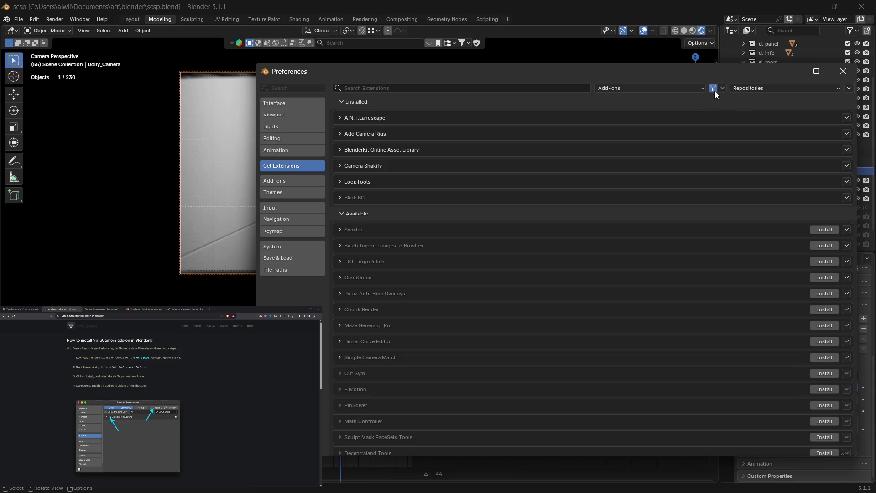
pyautogui.click(765, 87)
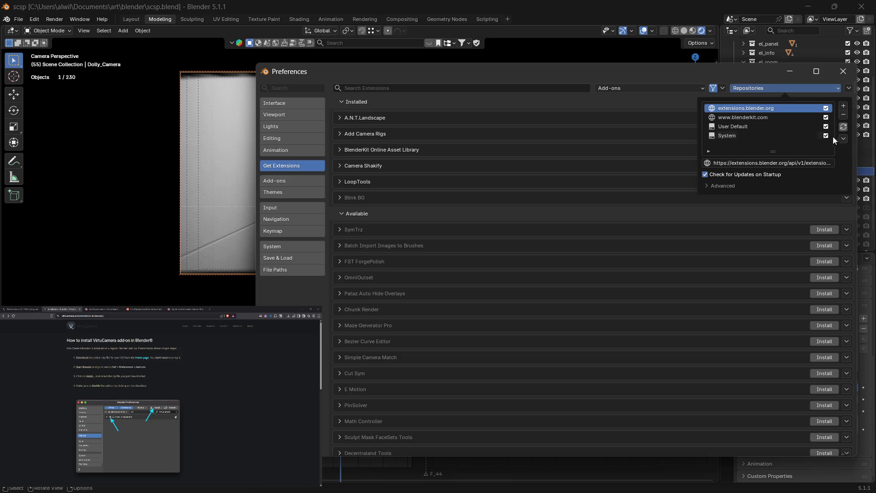
pyautogui.click(766, 133)
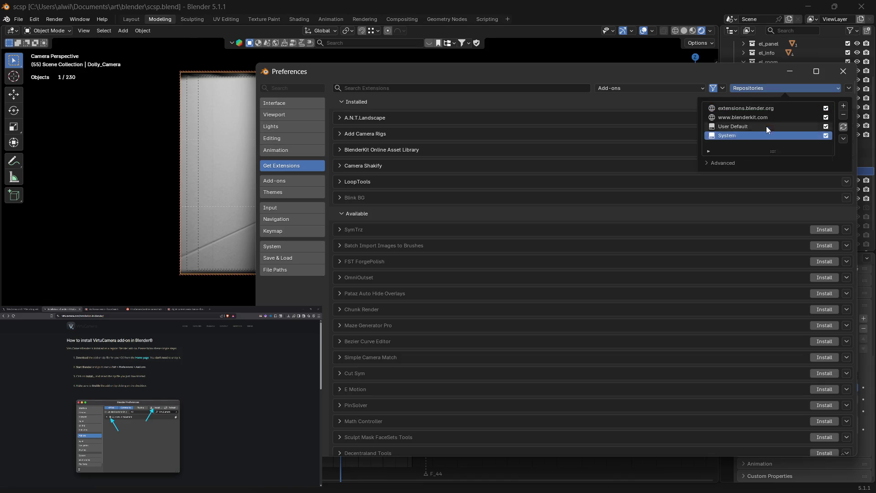
pyautogui.click(758, 88)
pyautogui.click(759, 88)
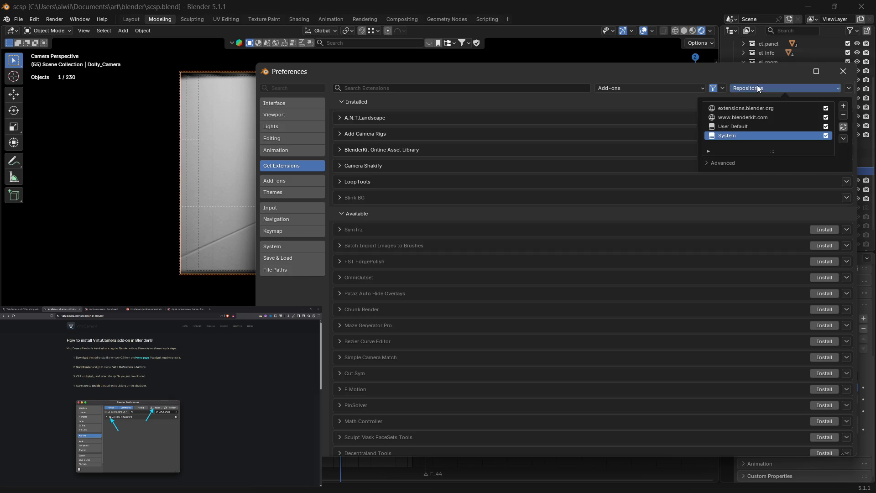
pyautogui.click(763, 119)
pyautogui.click(760, 110)
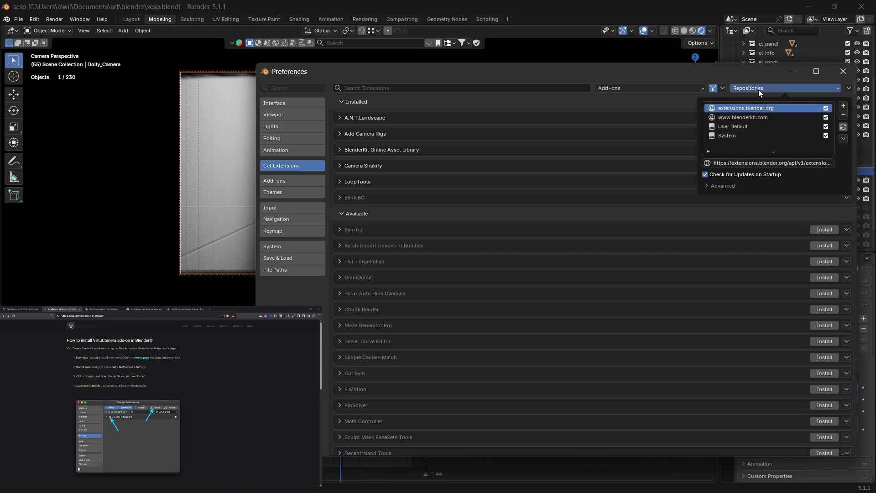
pyautogui.click(758, 90)
pyautogui.scroll(-2, 754, 115)
pyautogui.scroll(2, 750, 106)
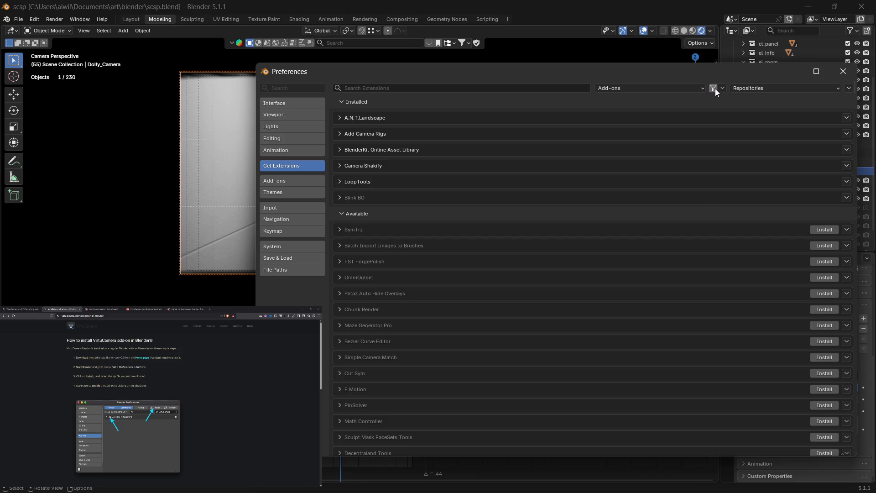
# Step: Check the extension filter options, keeping extensions listed from all repositories
pyautogui.click(722, 90)
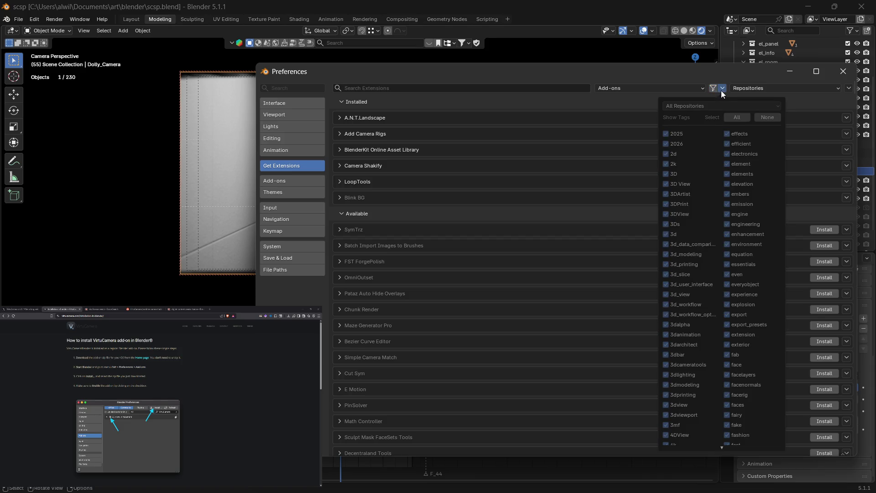
pyautogui.click(716, 91)
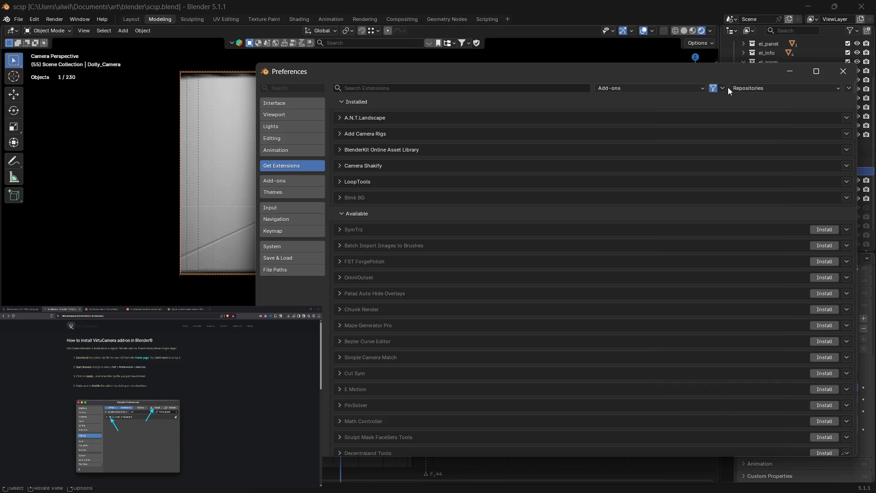
pyautogui.click(726, 88)
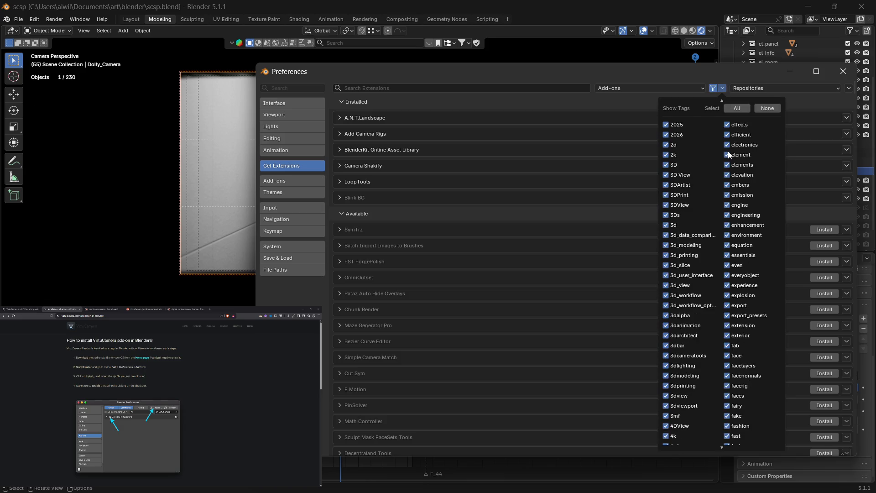
pyautogui.scroll(2, 729, 153)
pyautogui.click(719, 106)
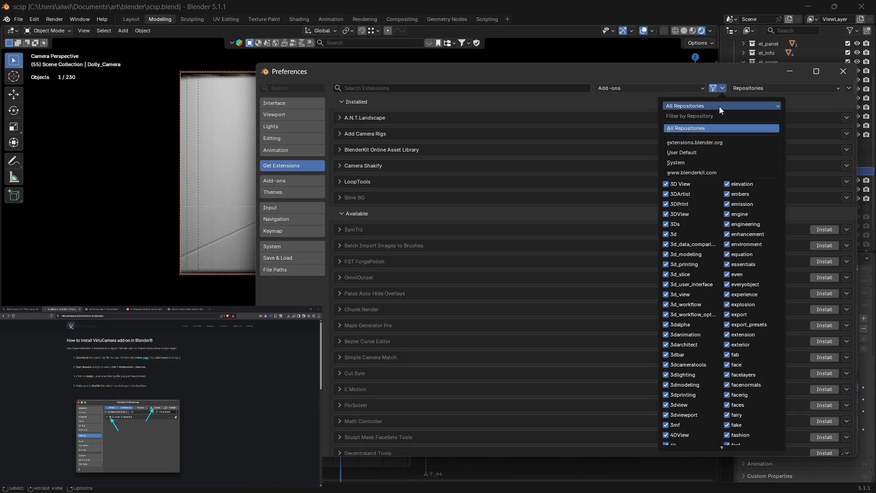
pyautogui.click(719, 106)
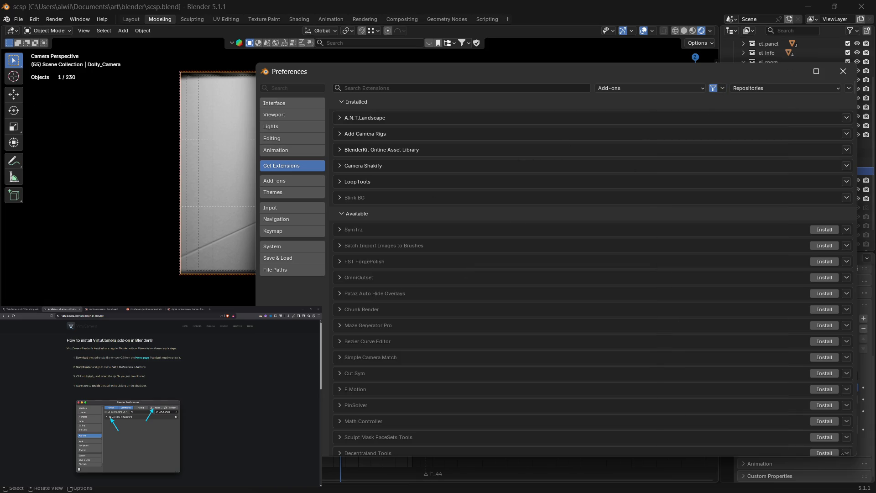
# Step: Glance at the Preferences save options, then show the Repositories actions list
pyautogui.click(265, 452)
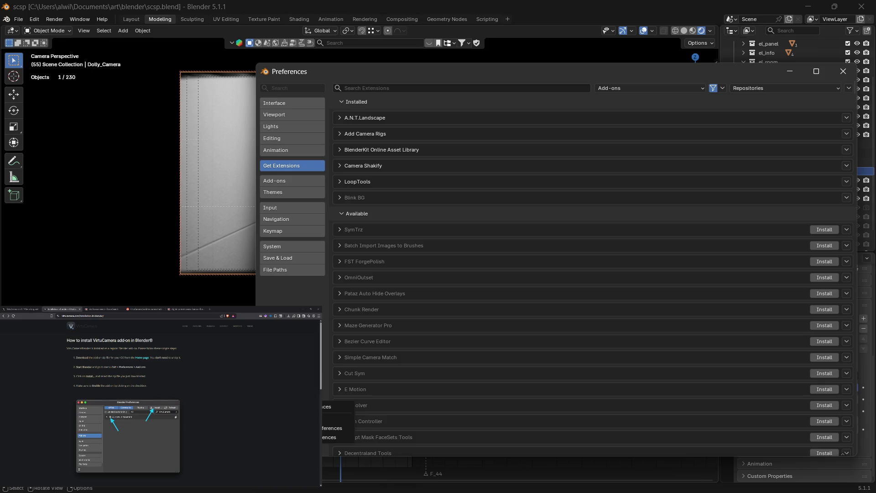
pyautogui.click(338, 406)
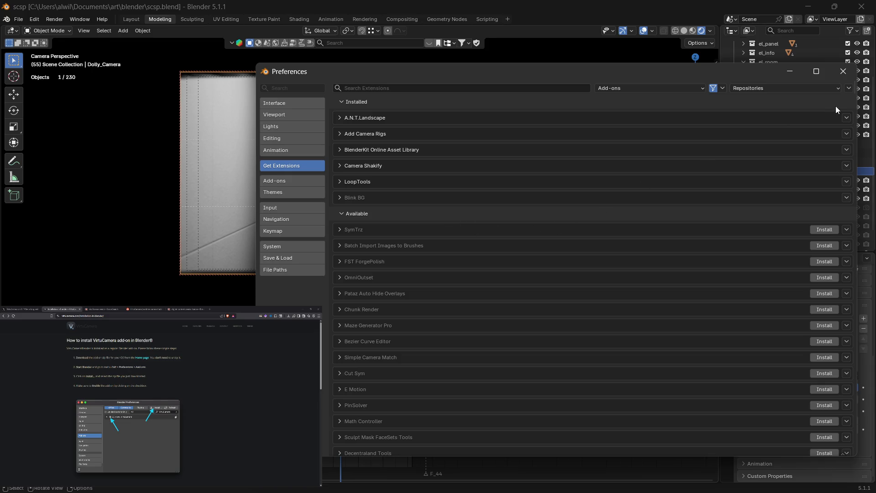
pyautogui.click(849, 88)
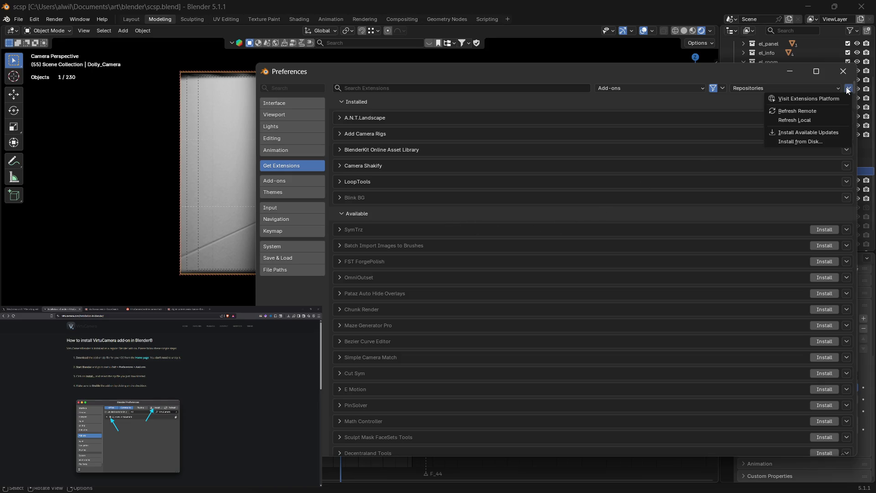
# Step: Refresh remote listings, then install the VirtuCamera zip from the addon folder via Install from Disk
pyautogui.click(829, 111)
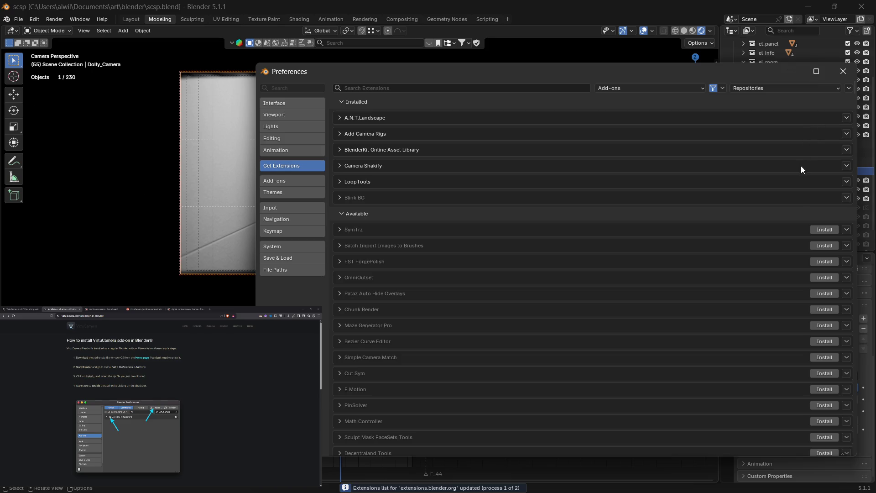
pyautogui.click(848, 89)
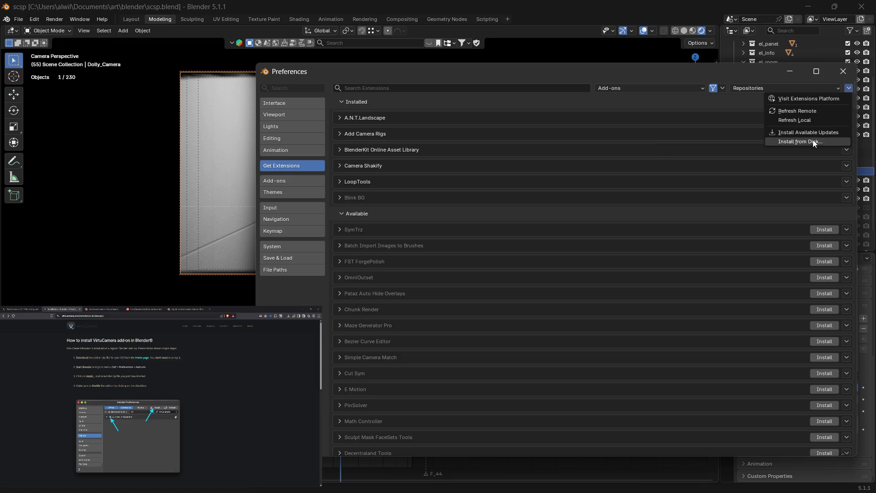
pyautogui.click(812, 139)
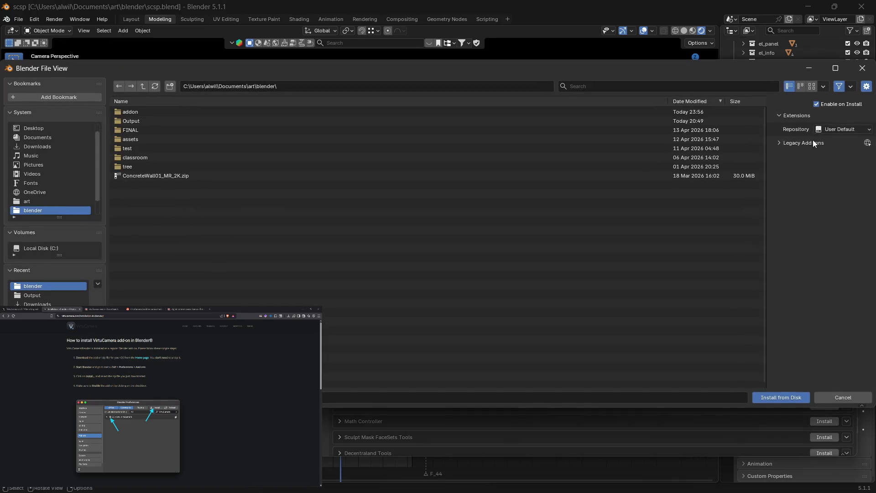
pyautogui.doubleClick(382, 111)
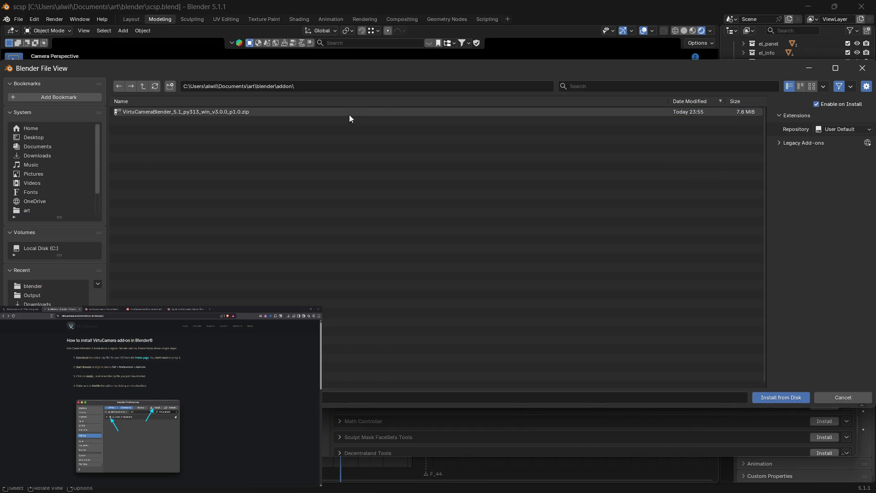
pyautogui.click(306, 111)
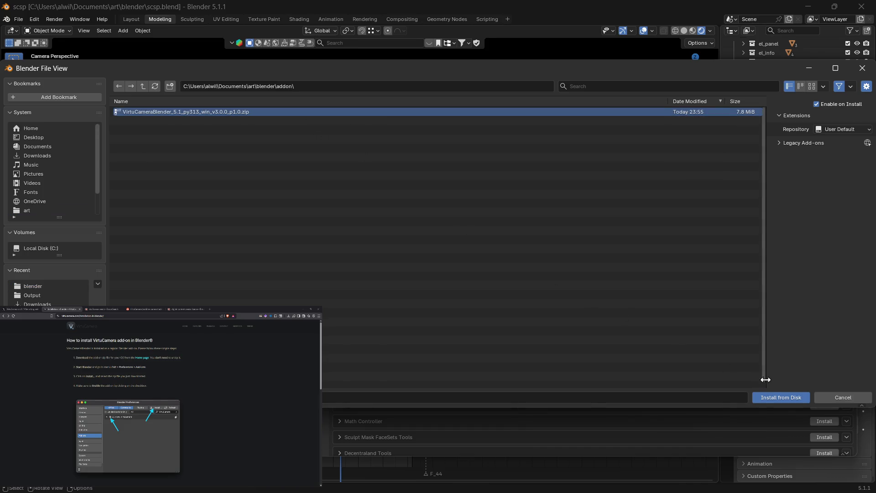
pyautogui.click(776, 396)
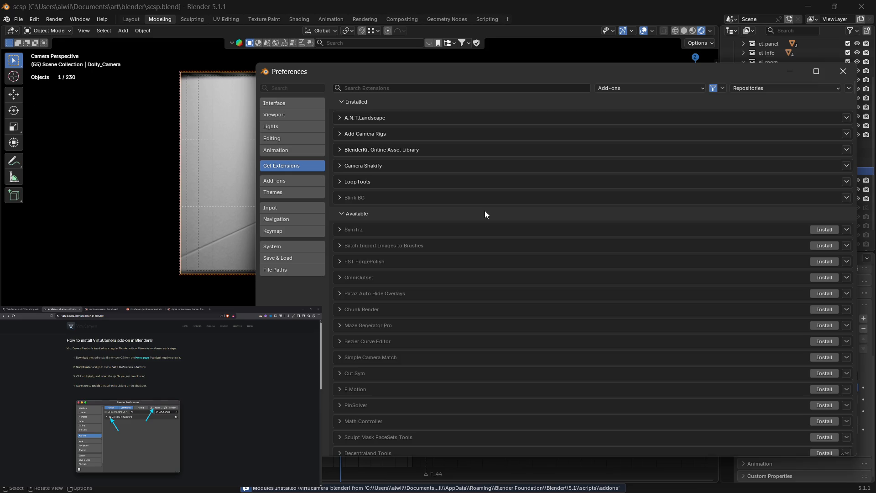
# Step: Verify VirtuCamera 3.0.0 appears enabled among installed Add-ons, then close Preferences
pyautogui.click(310, 182)
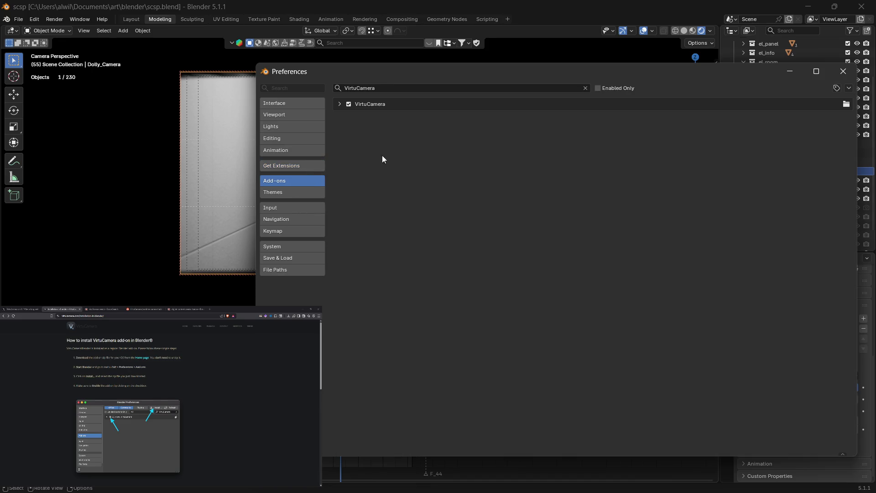
pyautogui.click(586, 88)
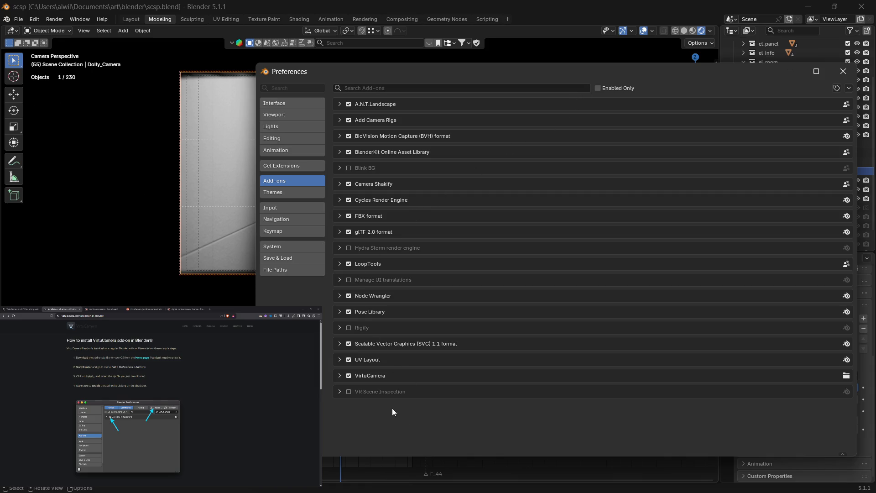
pyautogui.click(341, 377)
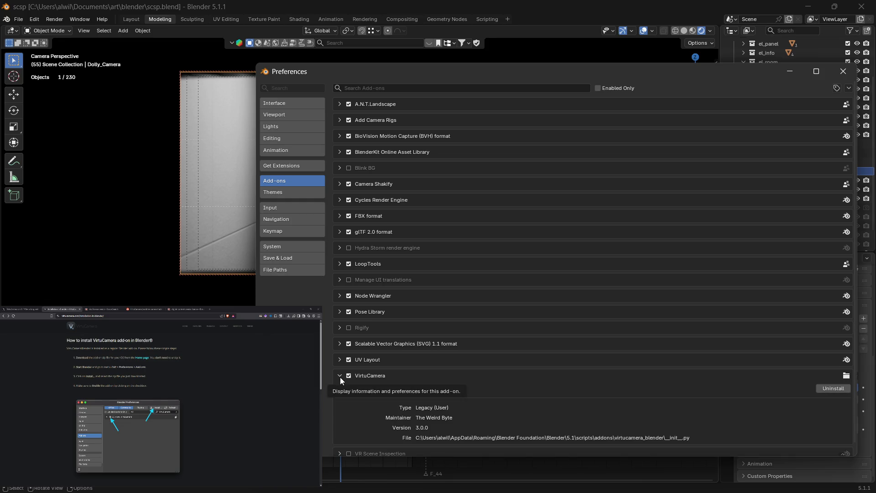
pyautogui.click(341, 377)
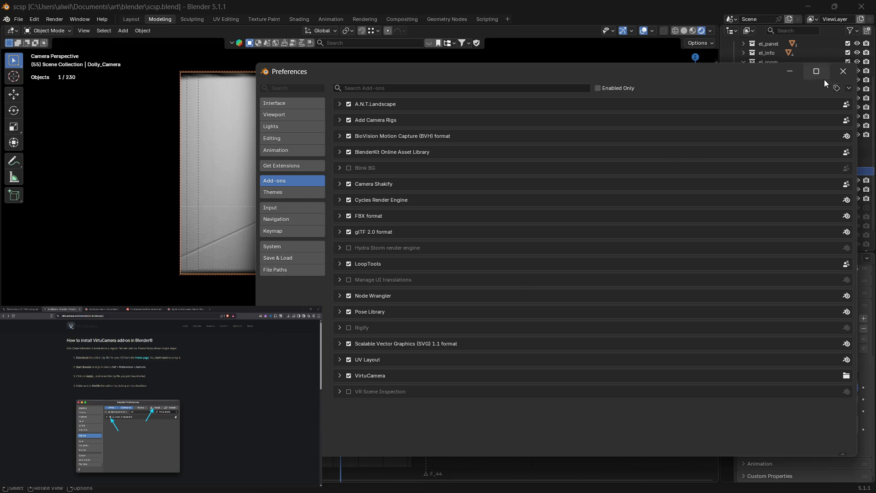
pyautogui.click(850, 76)
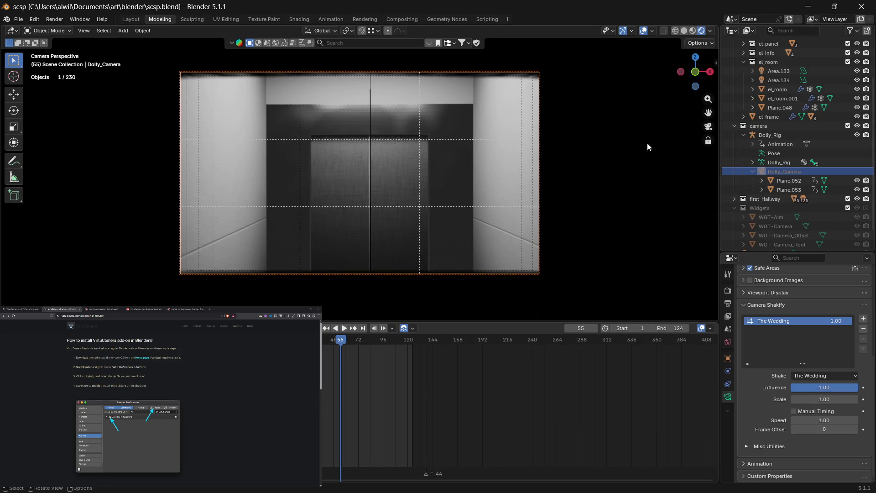
# Step: Scrub and play the Dolly_Camera animation, leaving it on frame 44 of the elevator hallway
pyautogui.moveTo(341, 341)
pyautogui.mouseDown()
pyautogui.moveTo(325, 343)
pyautogui.moveTo(350, 346)
pyautogui.moveTo(340, 349)
pyautogui.mouseUp()
pyautogui.press('space')
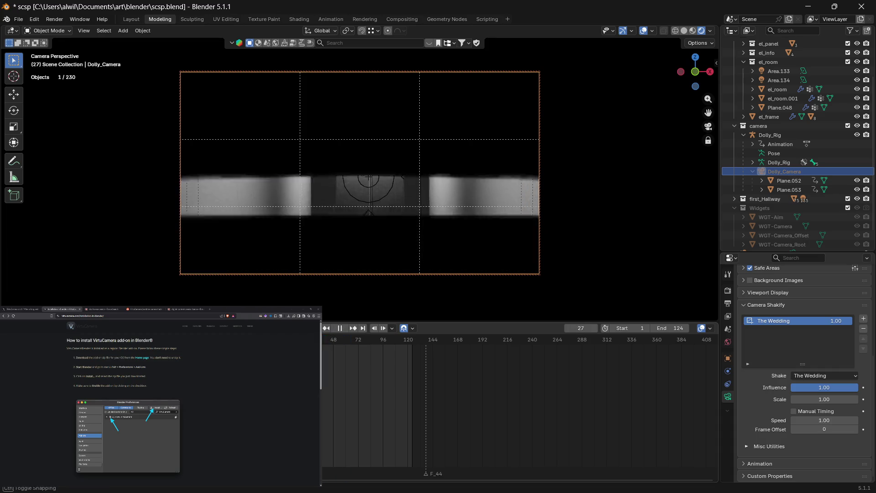
pyautogui.moveTo(314, 347)
pyautogui.mouseDown()
pyautogui.moveTo(341, 349)
pyautogui.moveTo(329, 349)
pyautogui.mouseUp()
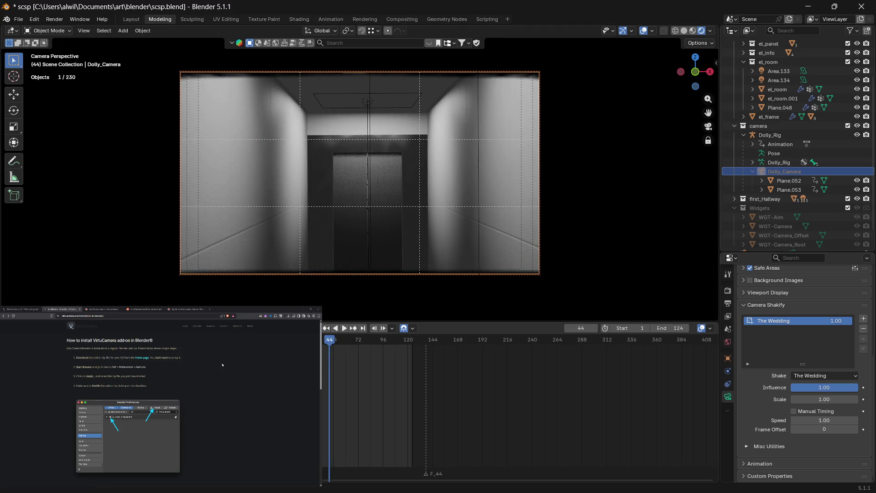
pyautogui.scroll(-3, 225, 366)
pyautogui.scroll(-2, 224, 366)
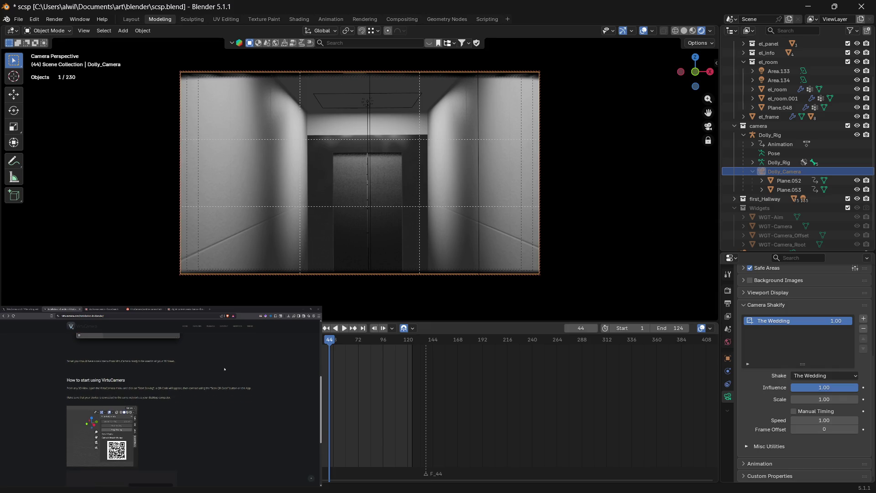
pyautogui.scroll(3, 224, 370)
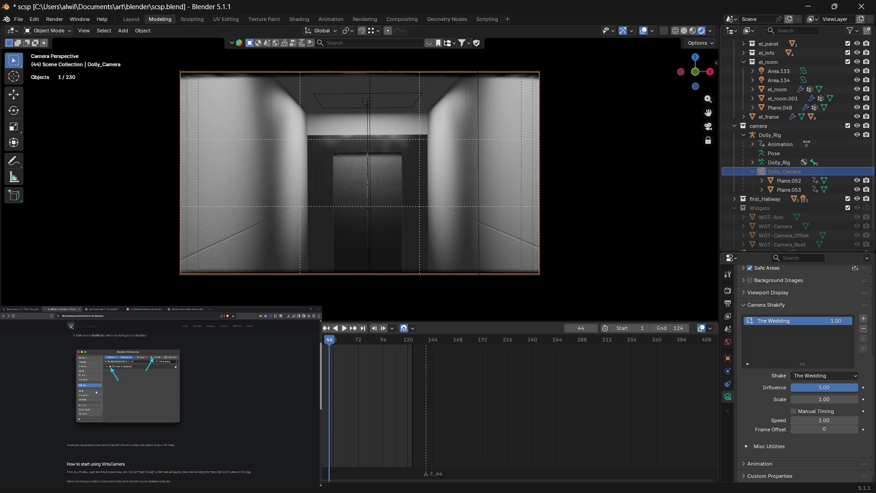
pyautogui.scroll(-3, 157, 396)
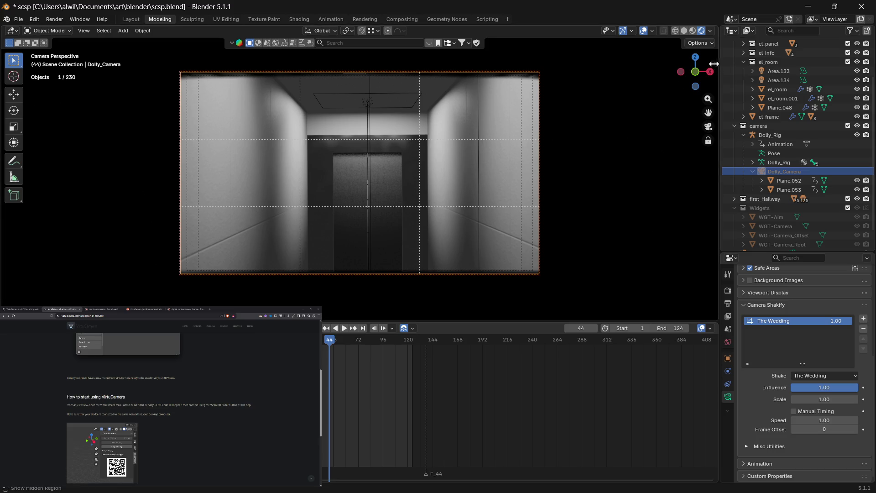
# Step: Show the VirtuCamera panel in the viewport sidebar, with Server TCP Port 23354 and Start Serving
pyautogui.press('n')
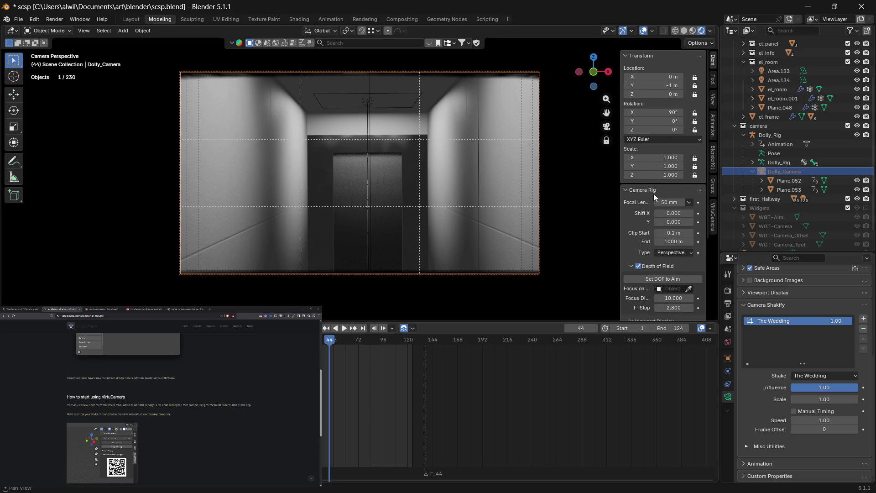
pyautogui.click(716, 123)
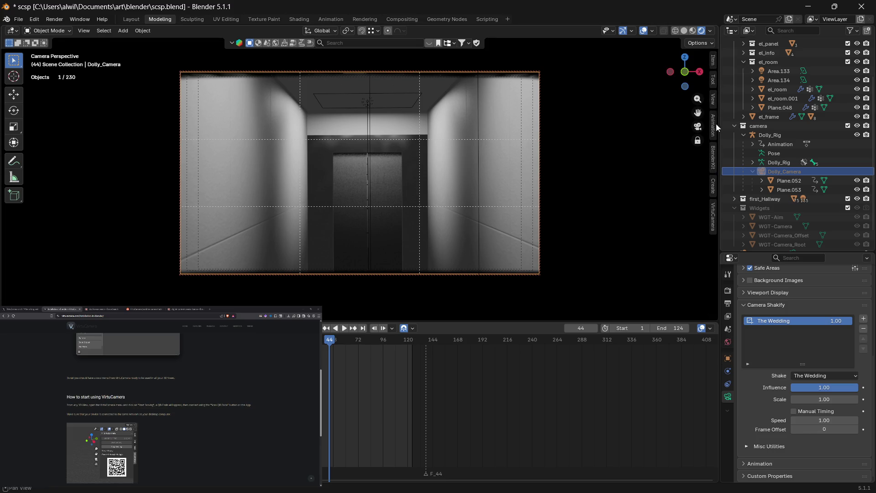
pyautogui.click(716, 212)
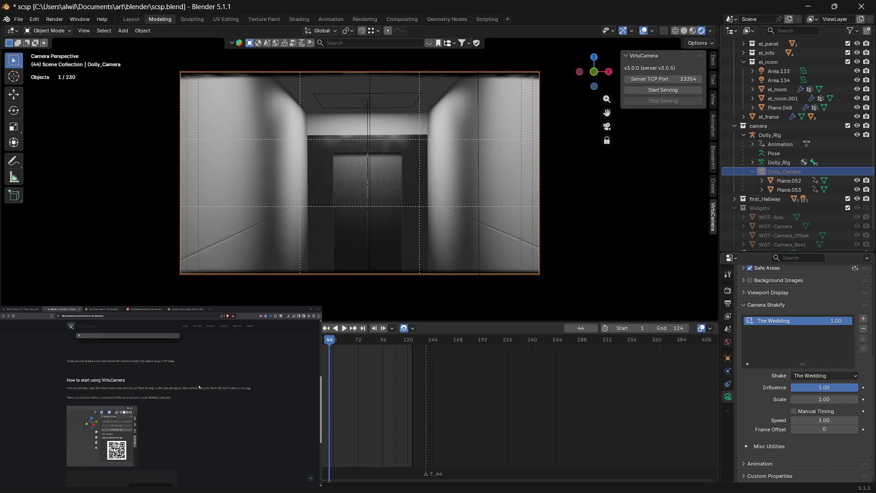
# Step: Read the setup guide's same-network and camera-selection sentences, then clear the highlight and return up
pyautogui.moveTo(193, 389); pyautogui.dragTo(206, 388)
pyautogui.moveTo(82, 397); pyautogui.dragTo(165, 401)
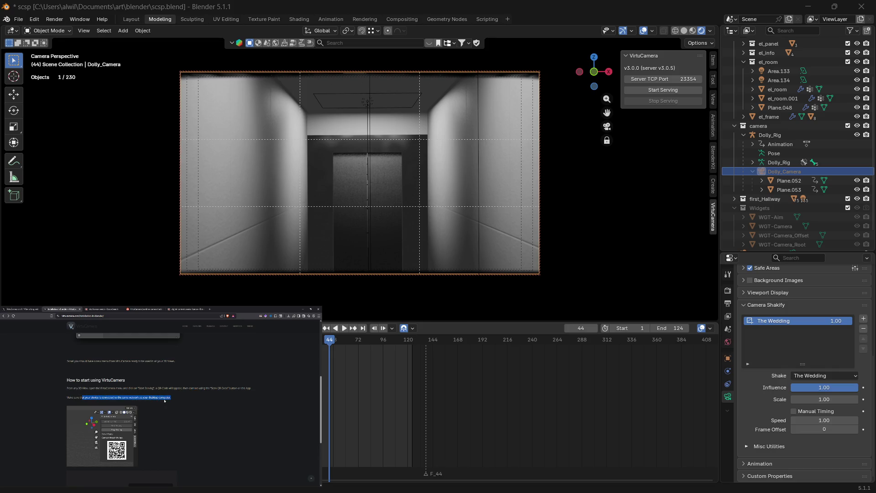
pyautogui.scroll(-5, 162, 404)
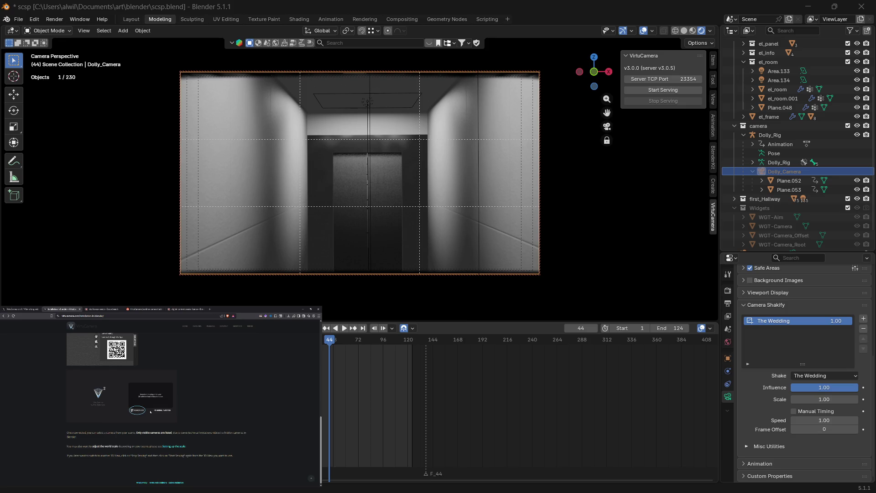
pyautogui.moveTo(77, 432); pyautogui.dragTo(186, 433)
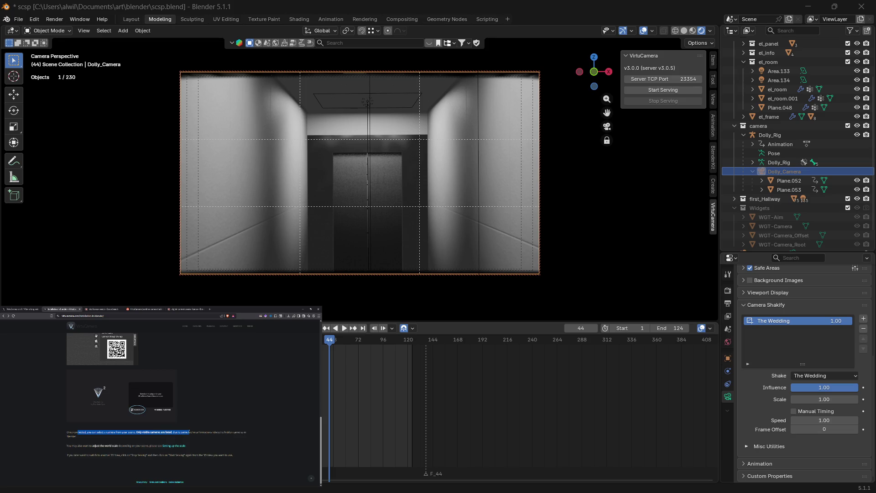
pyautogui.click(194, 432)
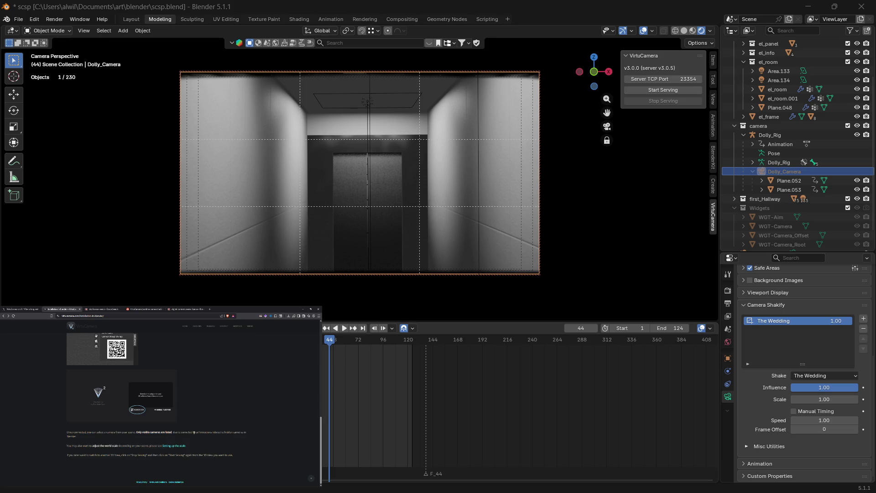
pyautogui.scroll(5, 188, 438)
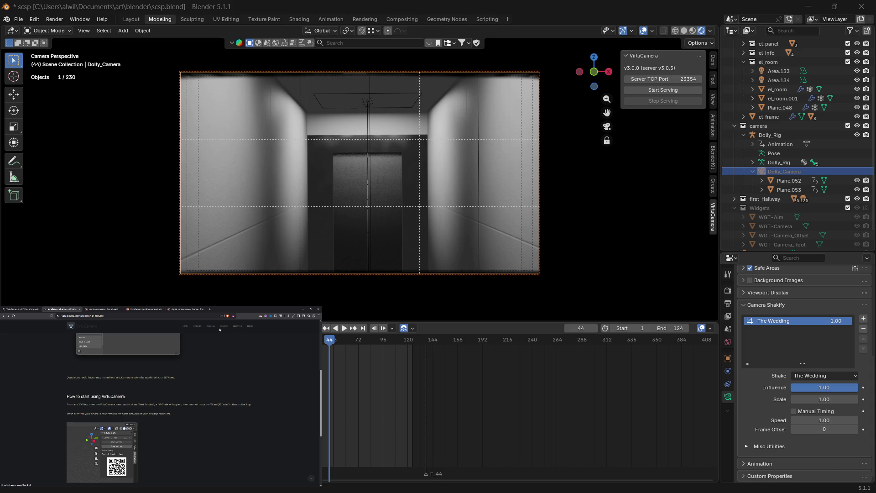
# Step: Go to the VirtuCamera home page and read it, highlighting the DCC software line
pyautogui.click(185, 327)
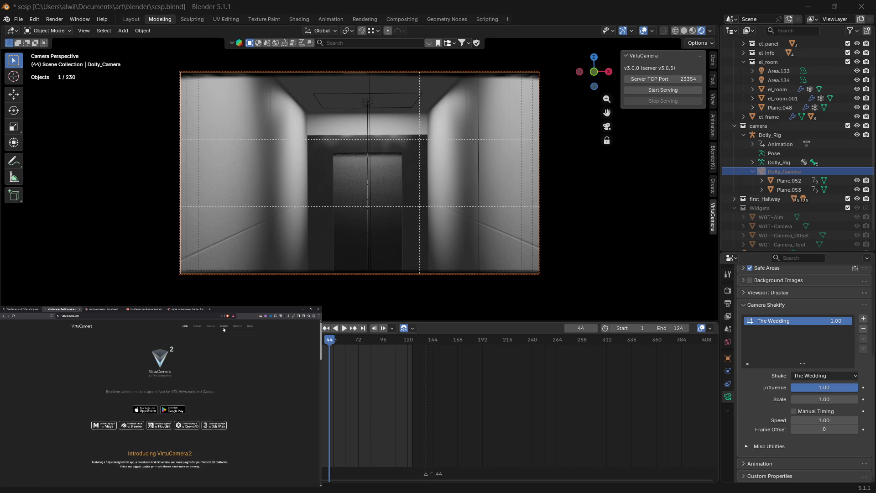
pyautogui.scroll(-3, 272, 369)
pyautogui.scroll(-10, 319, 358)
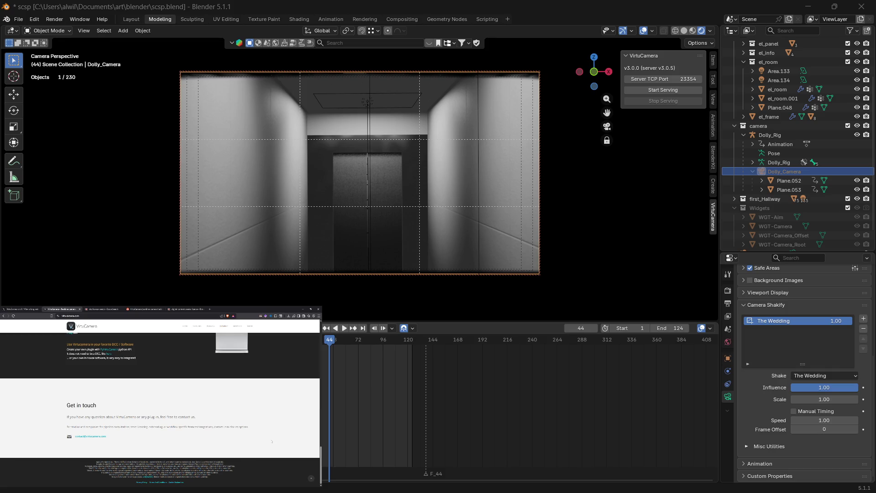
pyautogui.scroll(2, 274, 436)
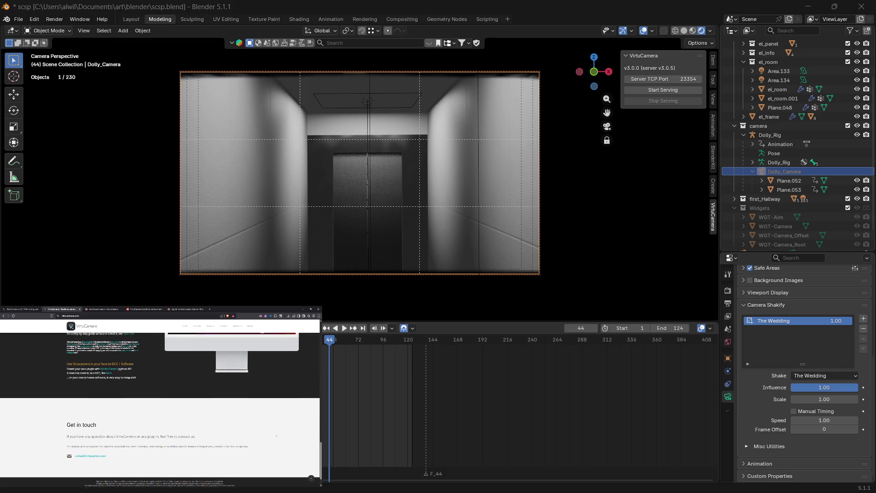
pyautogui.moveTo(99, 394); pyautogui.dragTo(121, 395)
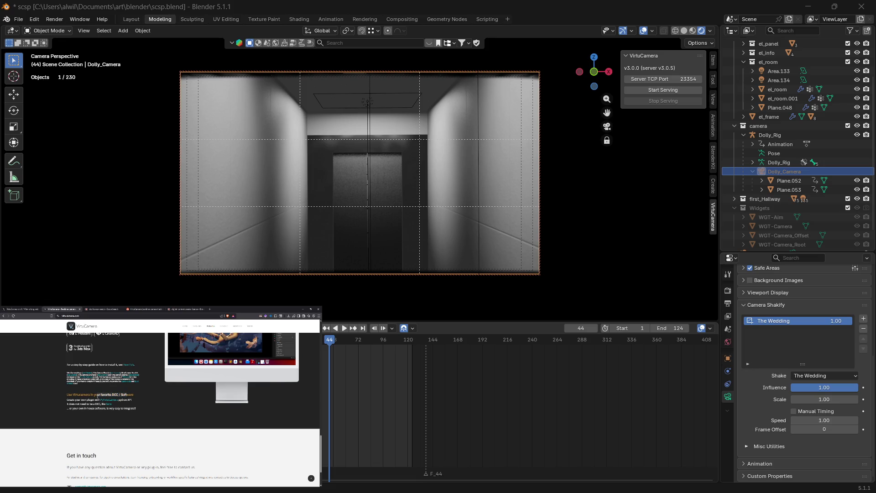
pyautogui.click(97, 395)
# Step: Scroll through the VirtuCamera 2 home page again and return to its top
pyautogui.scroll(4, 135, 408)
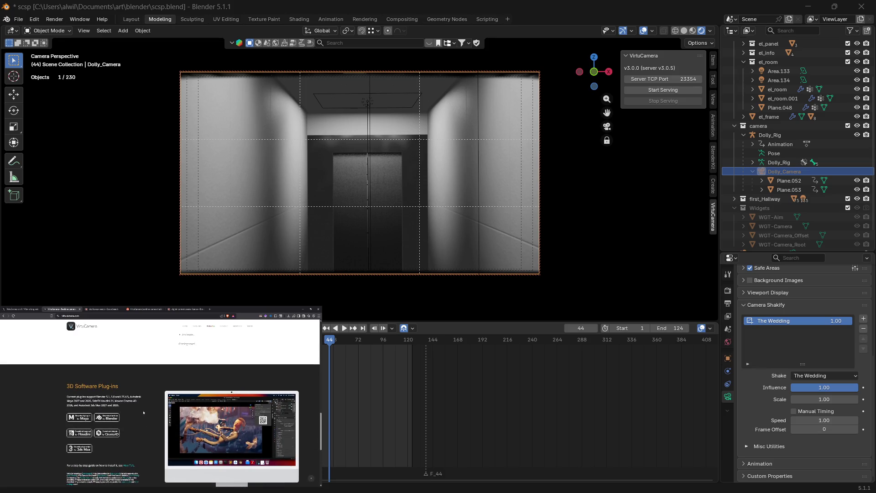
pyautogui.scroll(-1, 143, 413)
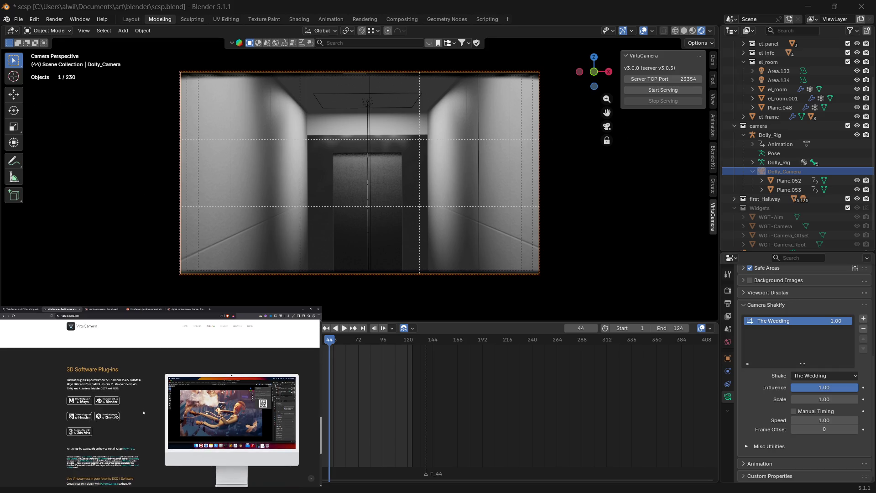
pyautogui.scroll(-1, 144, 412)
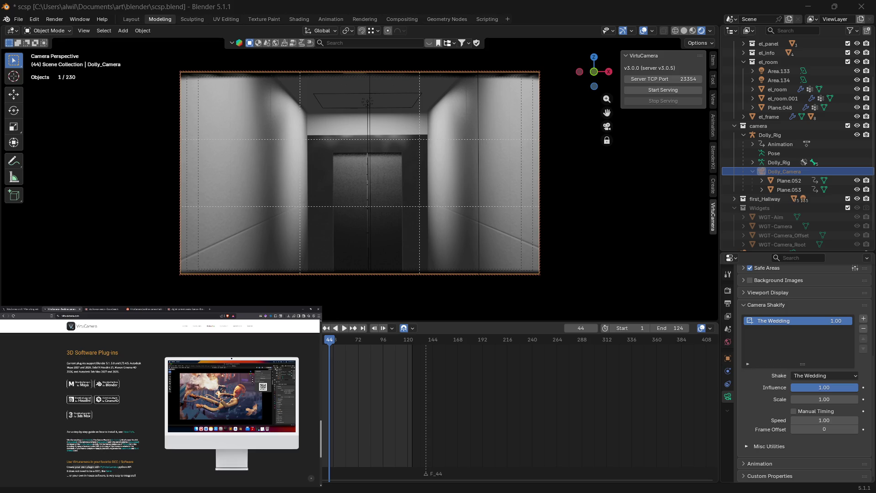
pyautogui.scroll(5, 126, 449)
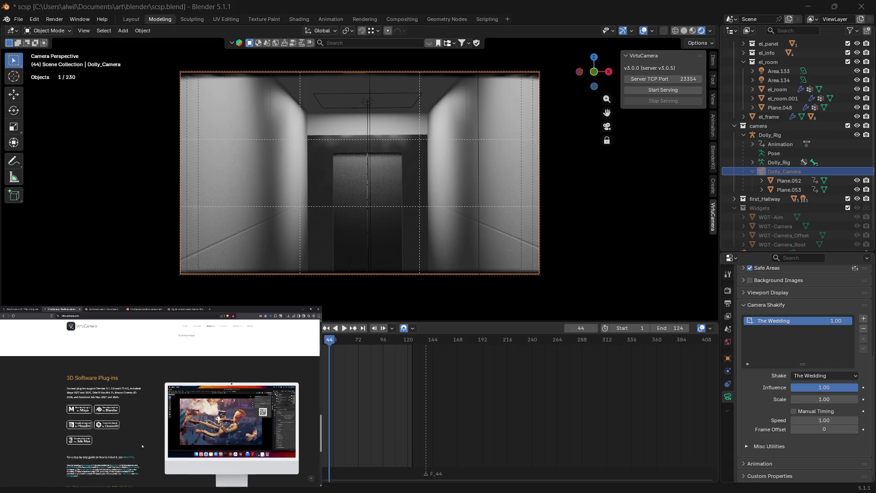
pyautogui.scroll(15, 146, 444)
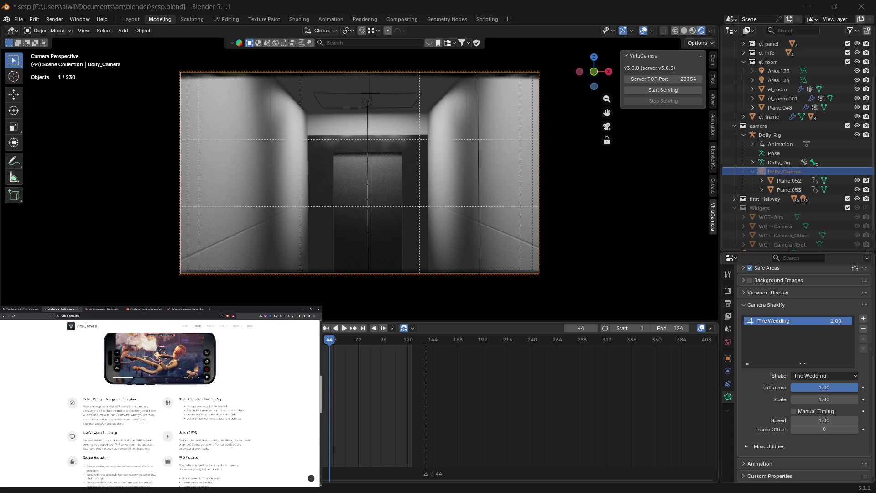
pyautogui.scroll(5, 158, 447)
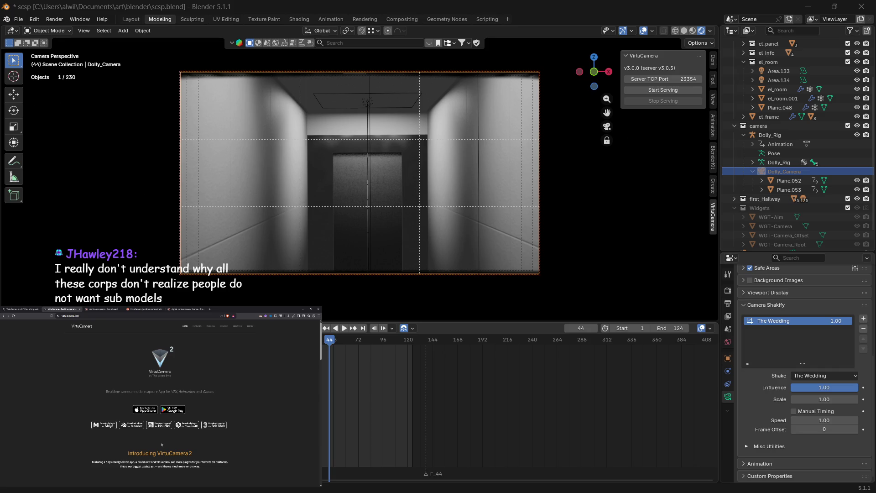
# Step: Search Google for 'ps4 games sub model' from the address bar
pyautogui.click(71, 315)
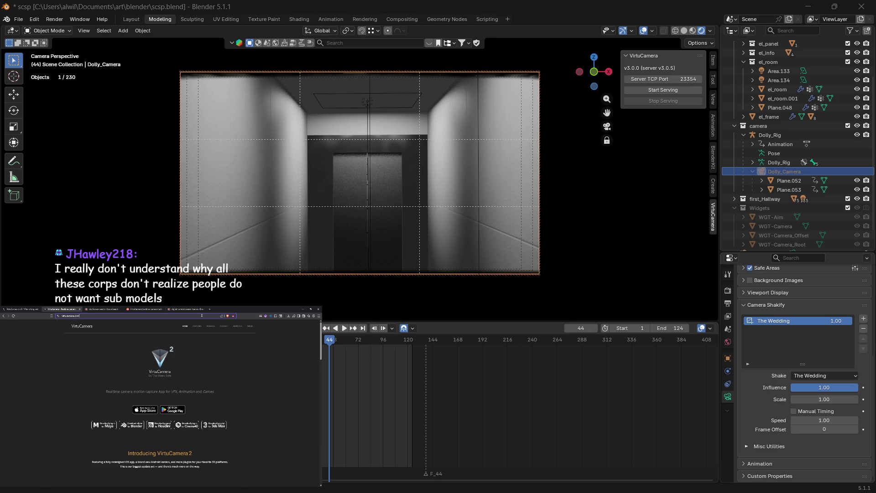
pyautogui.write('ps')
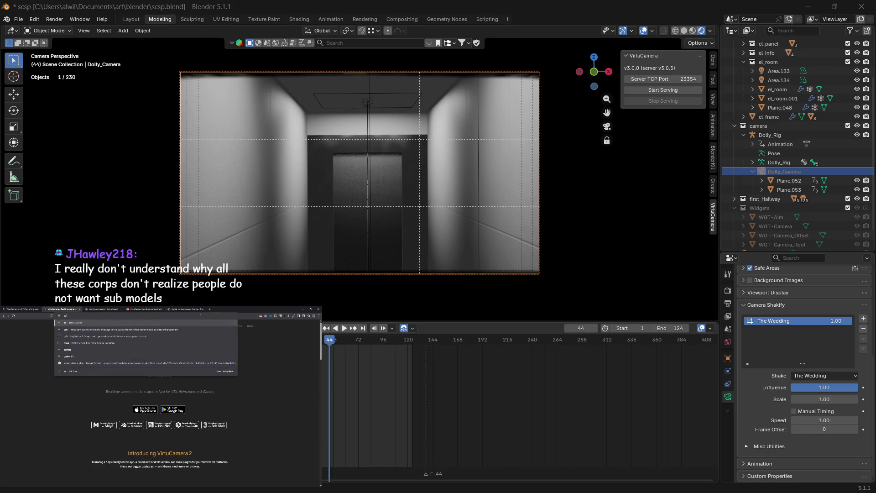
pyautogui.write('4 game')
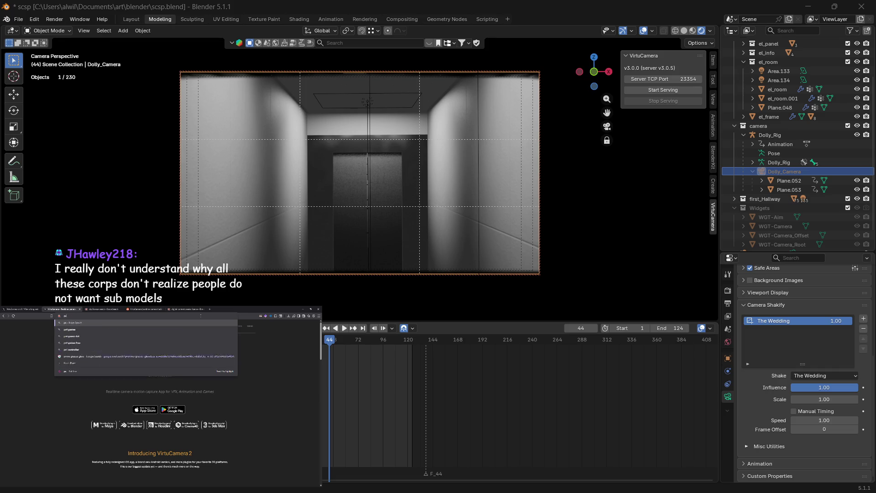
pyautogui.press('Escape')
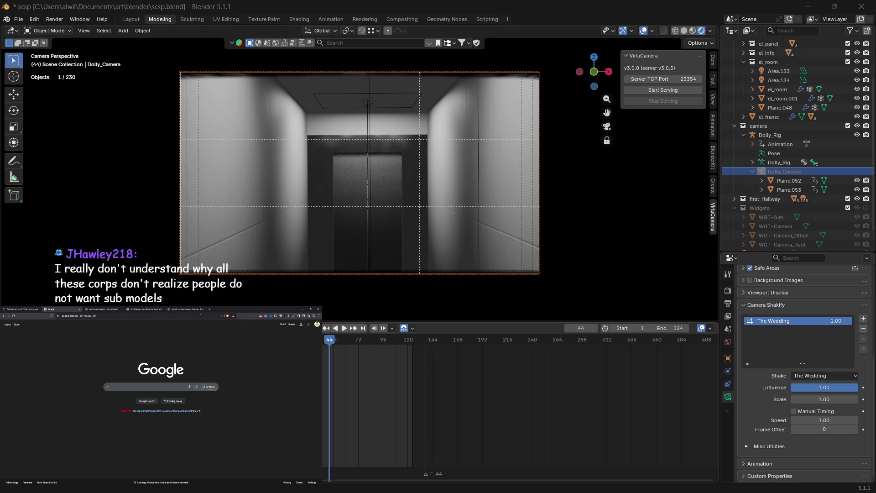
pyautogui.write('ps4')
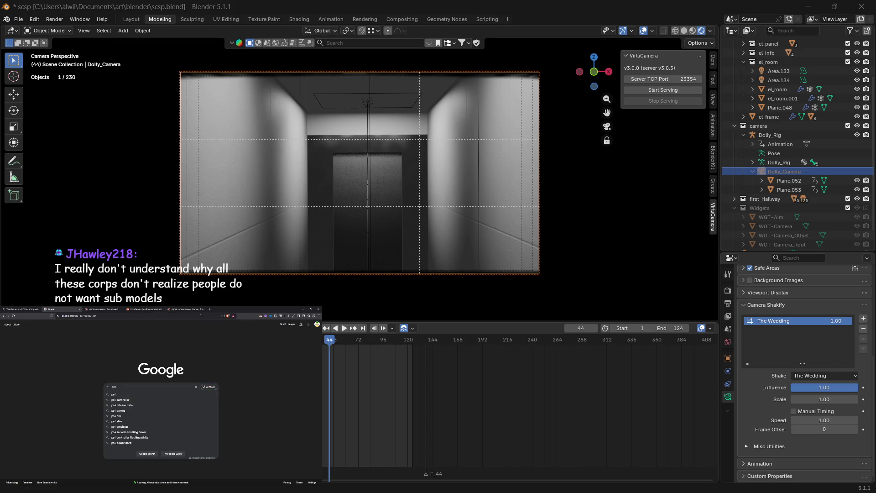
pyautogui.write(' games su')
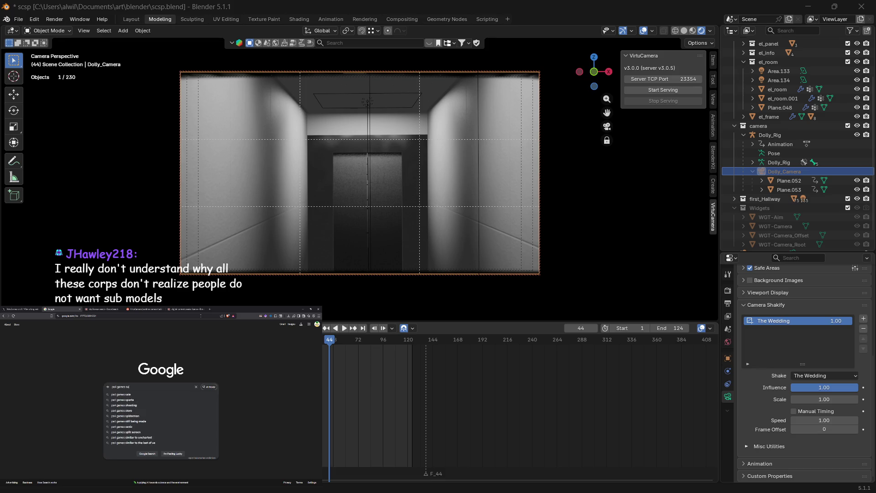
pyautogui.write('b model')
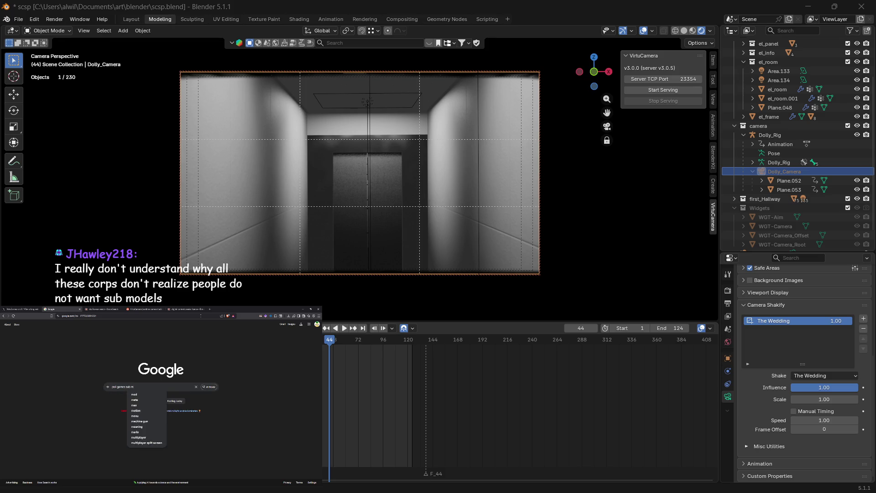
pyautogui.press('Return')
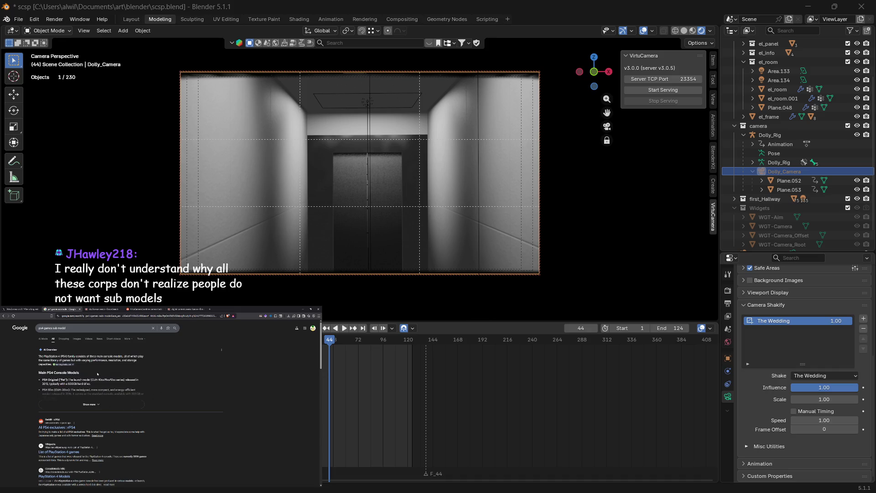
# Step: Skim the AI overview on PS4 models and switch the results to News
pyautogui.moveTo(81, 356); pyautogui.dragTo(107, 357)
pyautogui.scroll(-2, 78, 413)
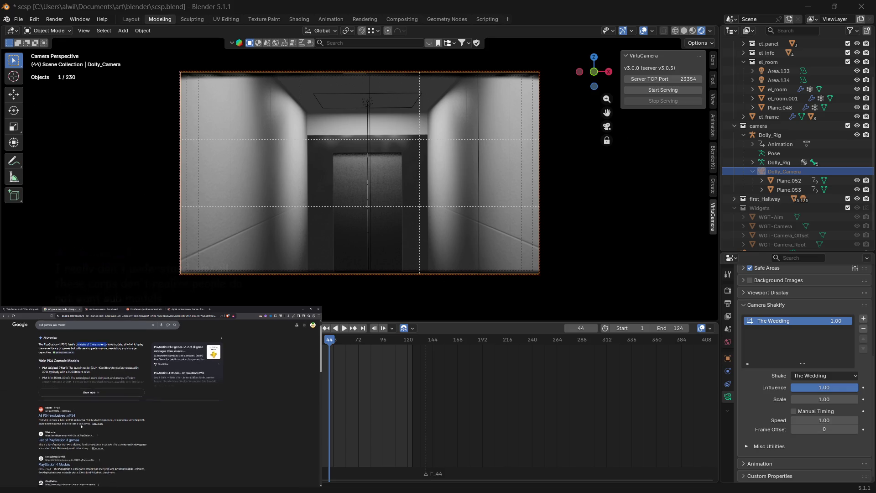
pyautogui.scroll(-2, 84, 416)
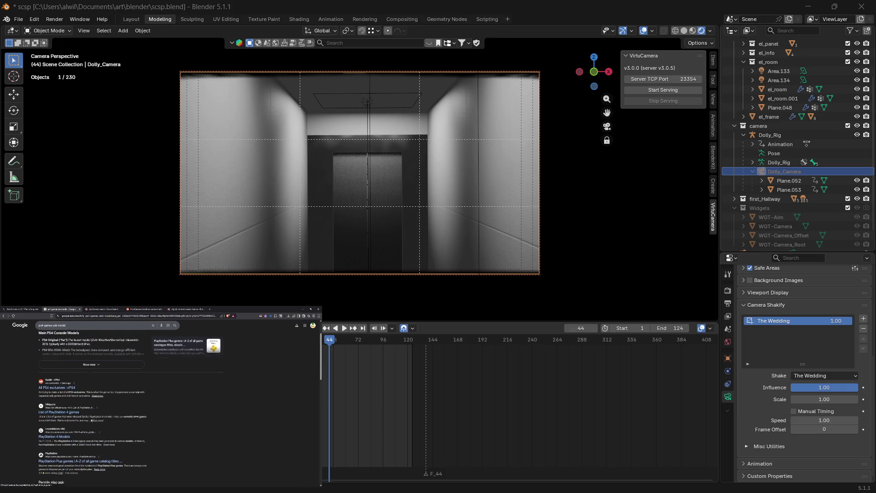
pyautogui.scroll(4, 91, 420)
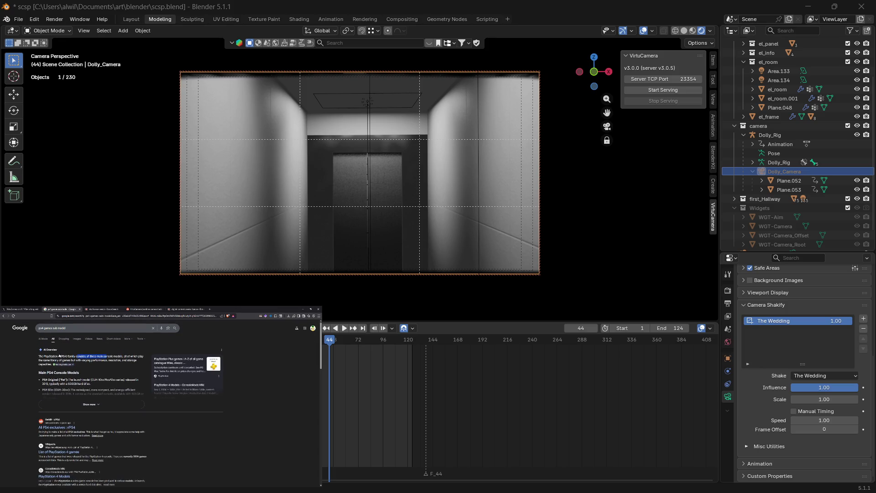
pyautogui.click(99, 339)
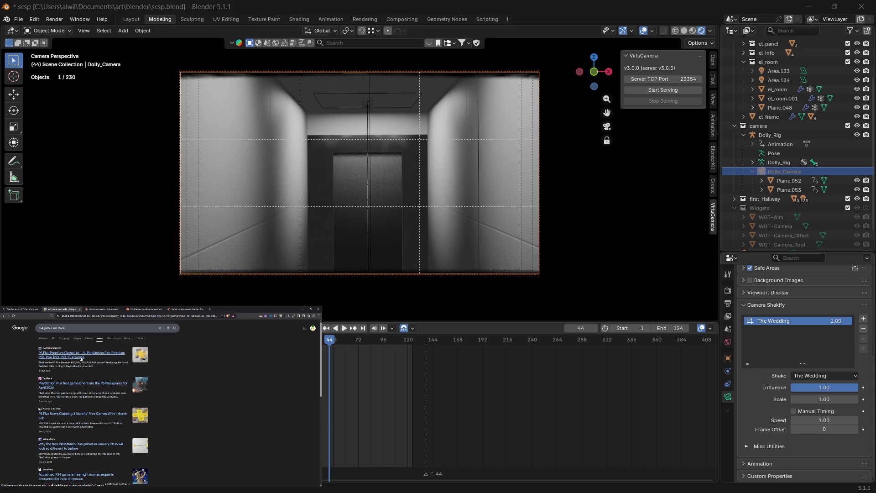
# Step: Read the PS Plus Premium Game List article, then return to the search results
pyautogui.click(82, 358)
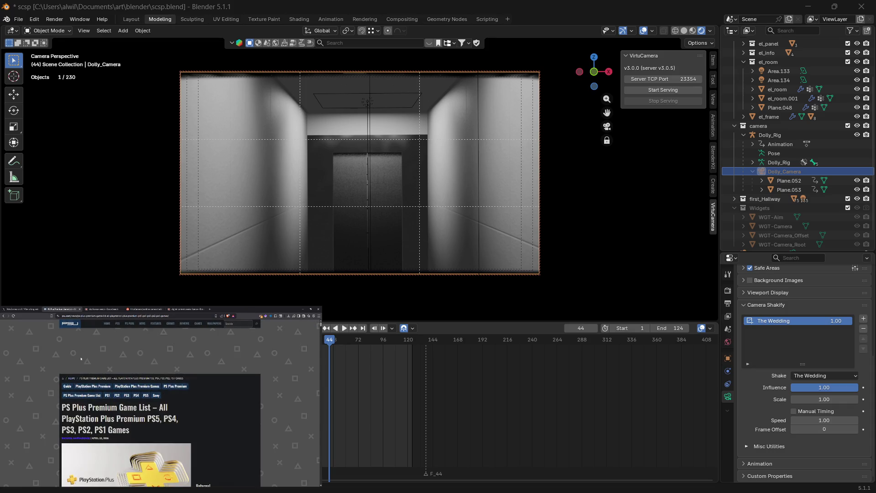
pyautogui.scroll(-2, 86, 390)
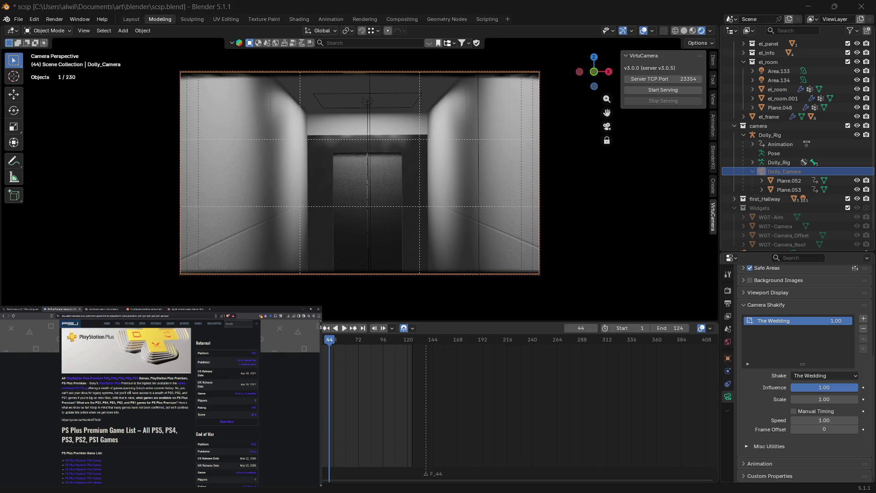
pyautogui.scroll(-5, 94, 449)
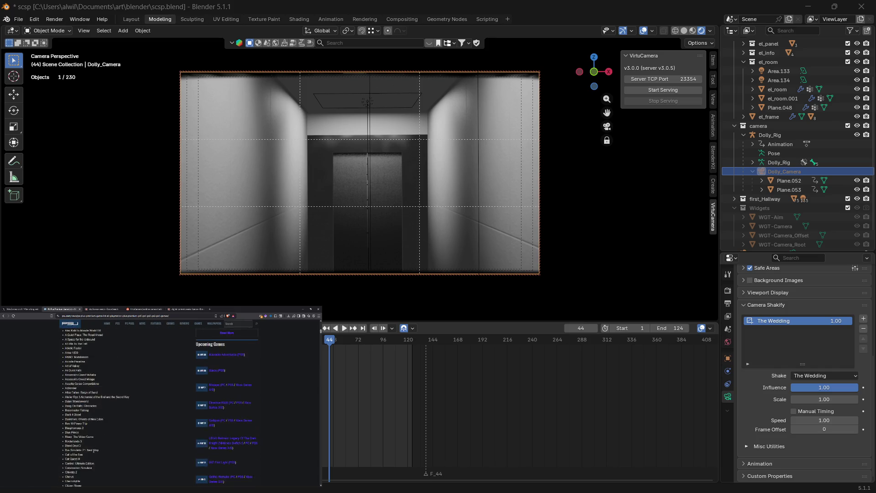
pyautogui.scroll(-4, 92, 448)
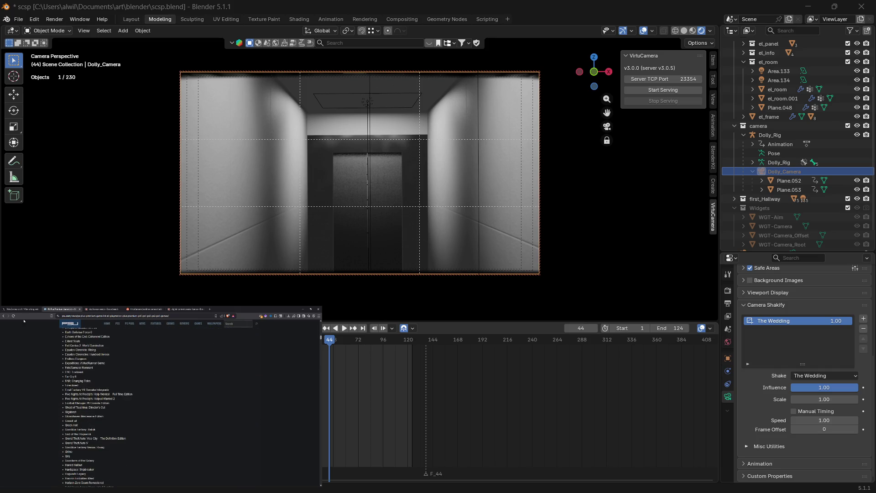
pyautogui.click(4, 316)
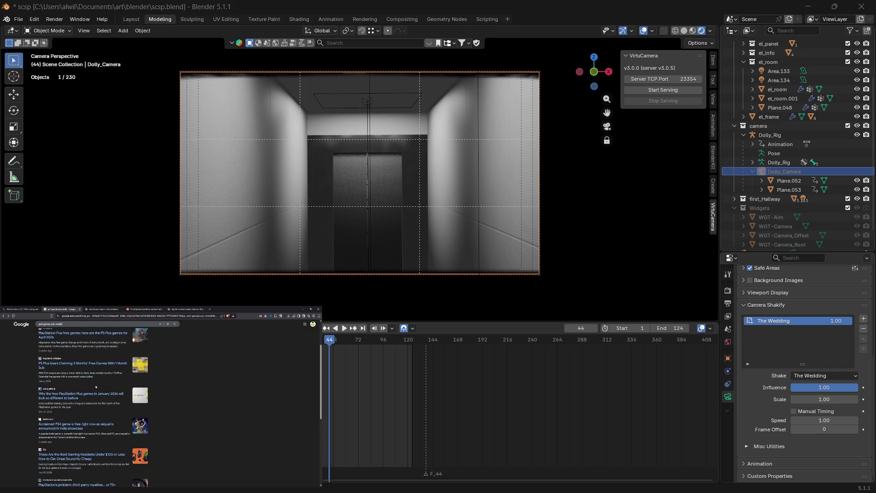
pyautogui.click(101, 318)
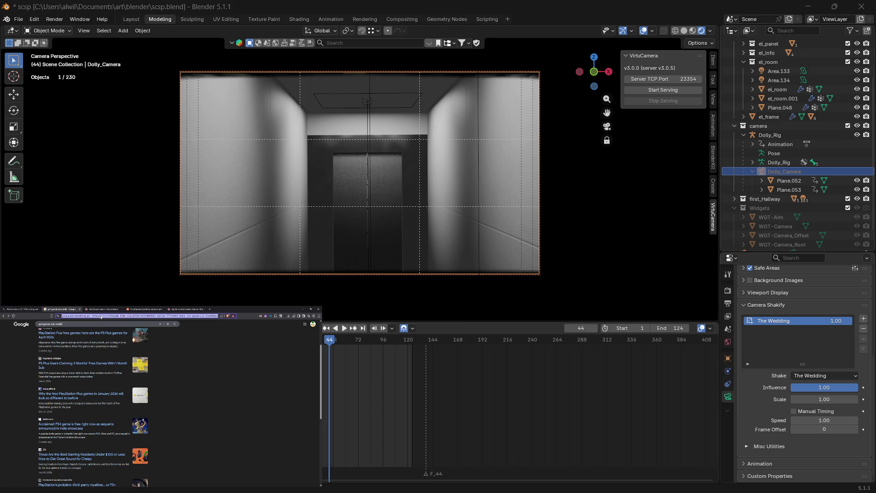
# Step: Find PC Gamer through a 'pc g' search and open its homepage
pyautogui.write('pc')
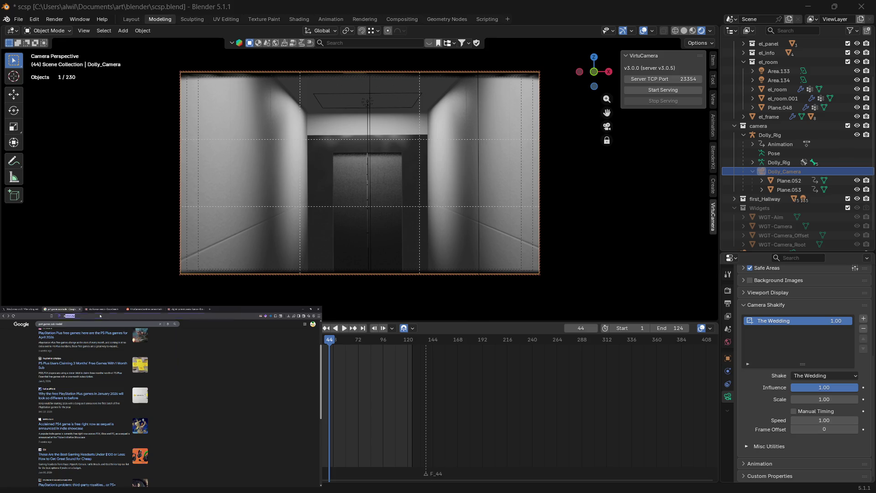
pyautogui.write(' gam')
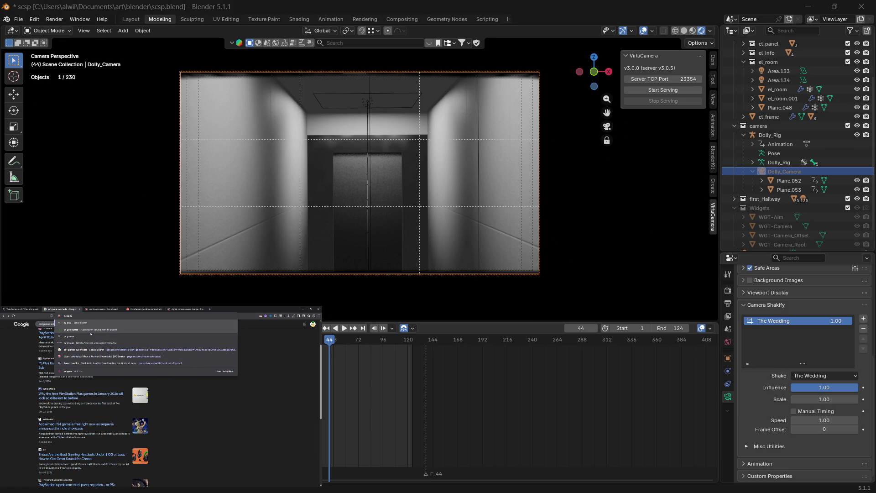
pyautogui.click(91, 342)
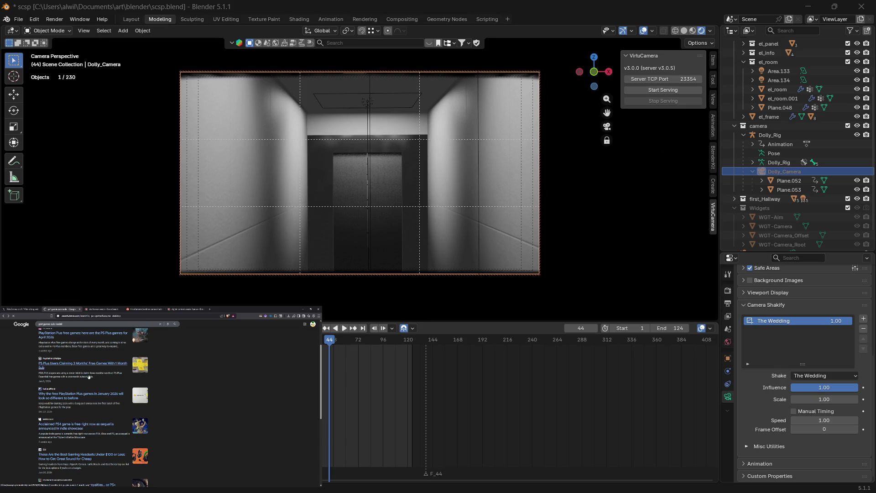
pyautogui.click(42, 364)
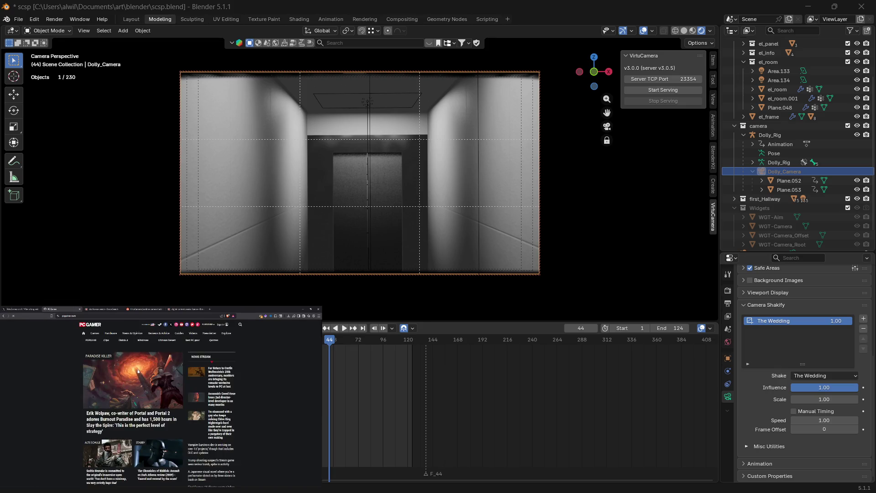
pyautogui.scroll(-1, 57, 406)
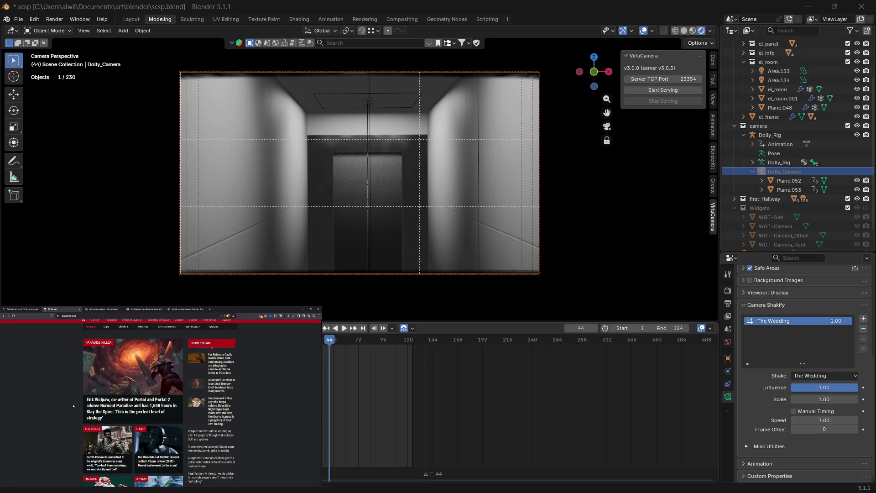
pyautogui.scroll(-3, 57, 406)
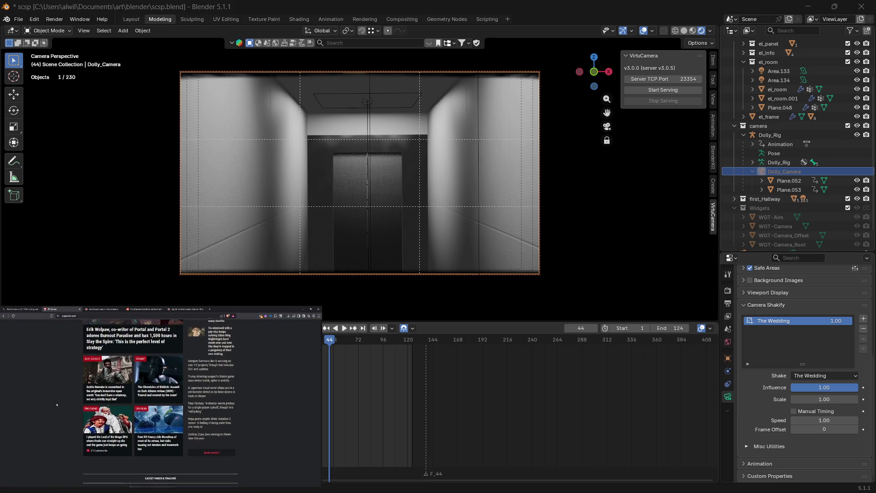
pyautogui.scroll(4, 56, 404)
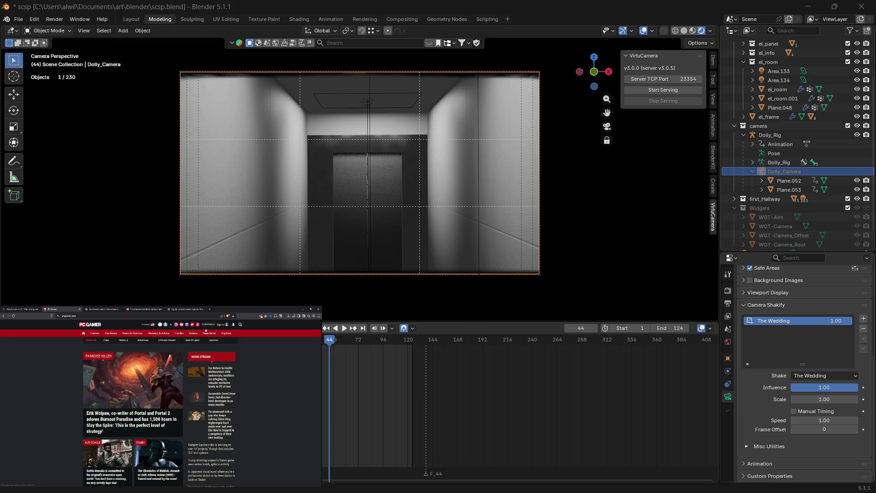
# Step: Run a PC Gamer site search for PS4
pyautogui.click(241, 325)
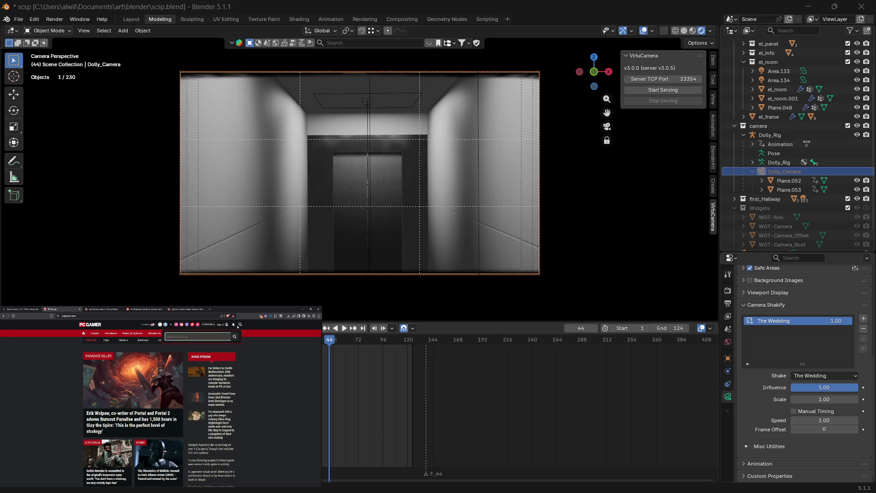
pyautogui.write('a')
pyautogui.click(238, 338)
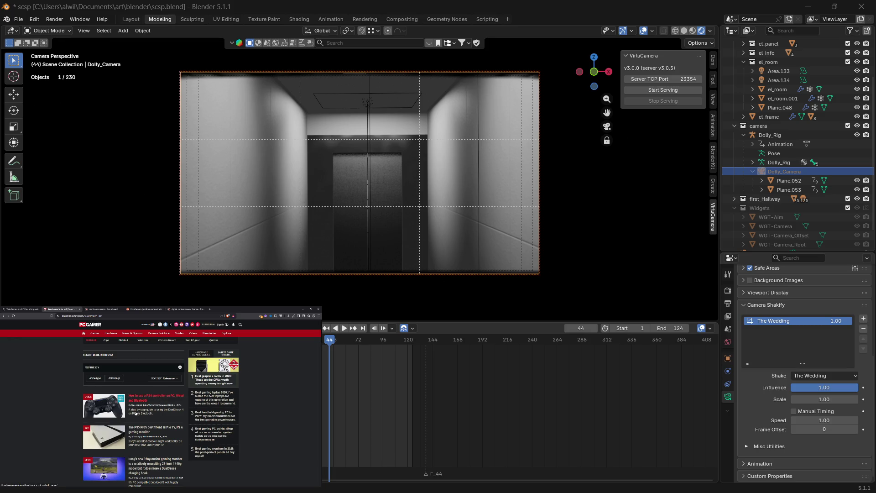
# Step: Scroll through the PS4 search results and bring up the sort-order choices
pyautogui.scroll(-1, 68, 427)
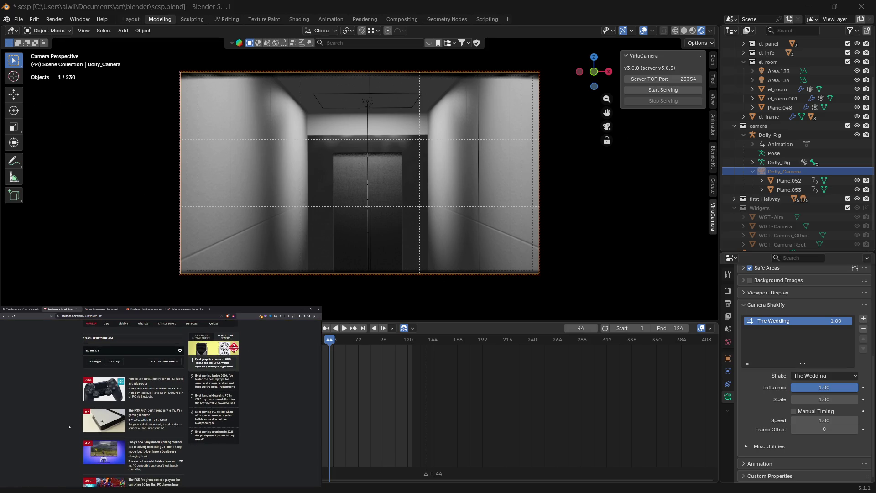
pyautogui.scroll(-2, 69, 427)
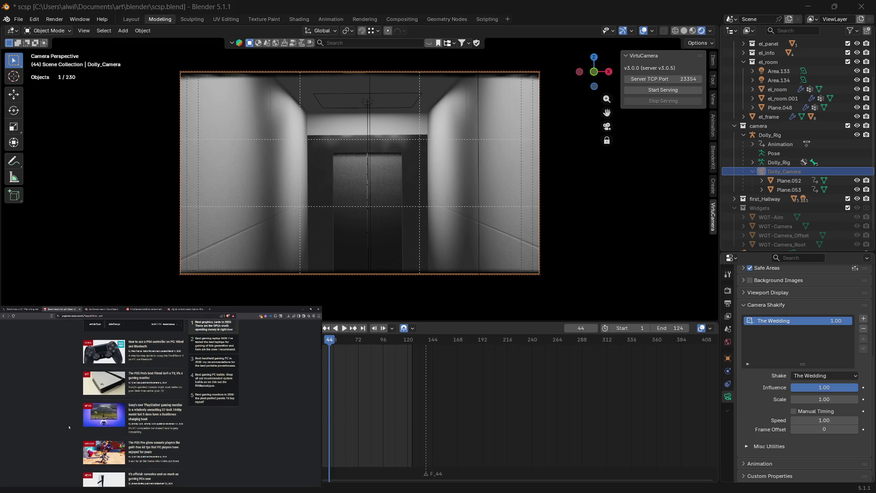
pyautogui.scroll(-3, 69, 427)
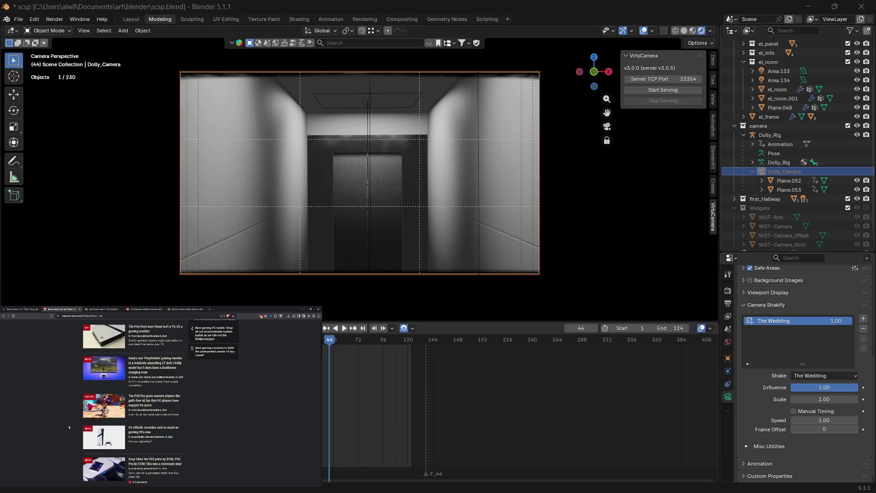
pyautogui.scroll(-3, 69, 427)
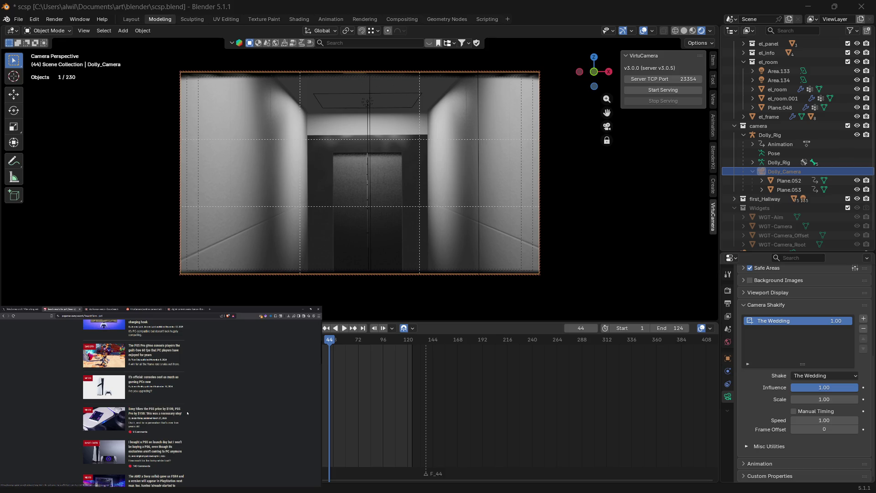
pyautogui.scroll(-3, 187, 418)
pyautogui.scroll(-1, 190, 423)
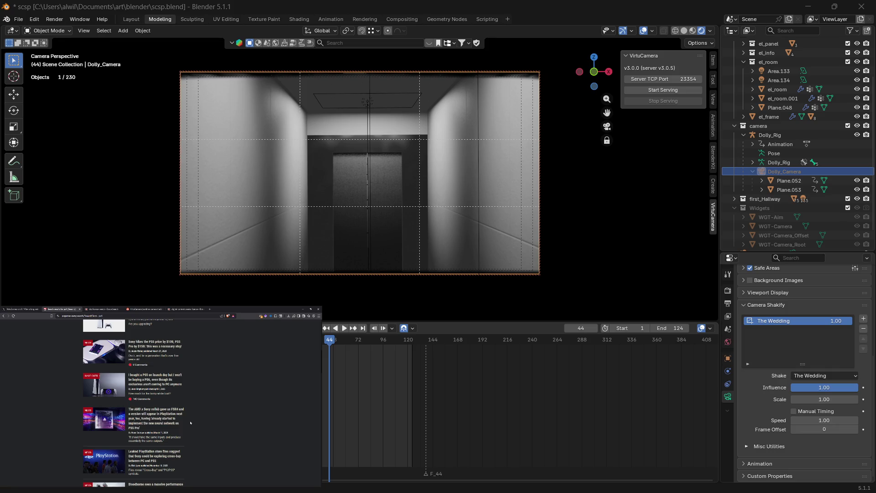
pyautogui.scroll(-1, 190, 422)
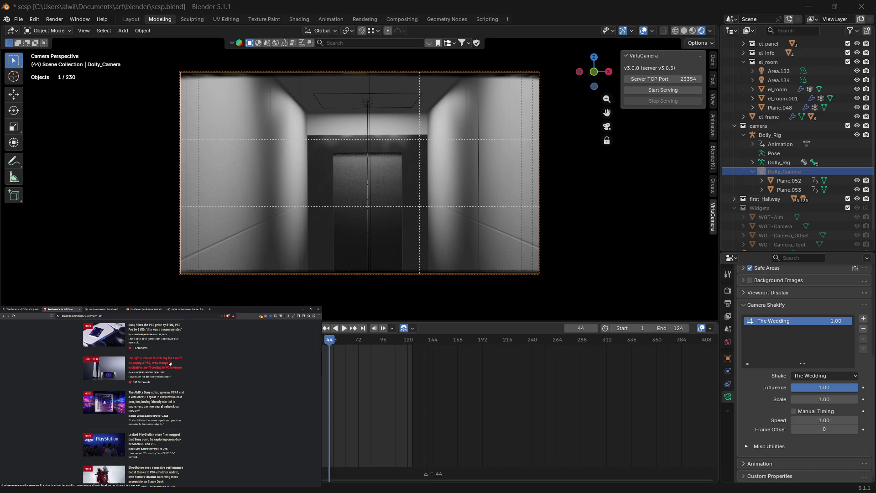
pyautogui.scroll(10, 170, 363)
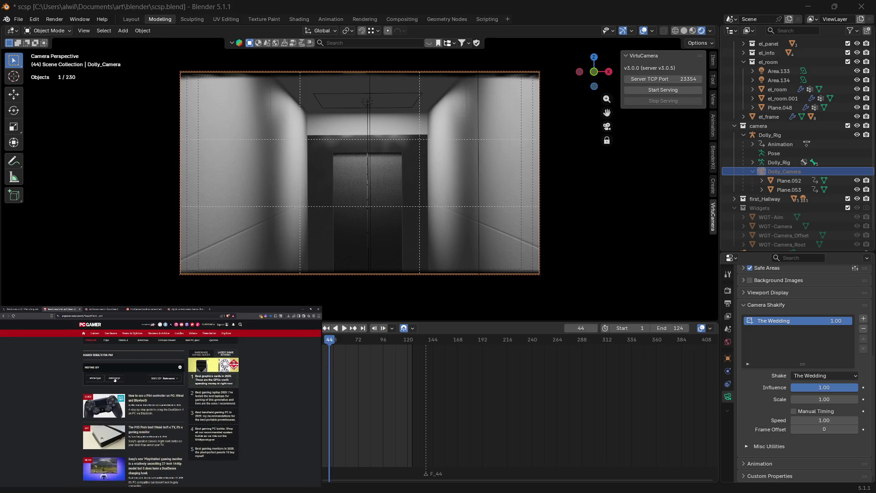
pyautogui.click(160, 380)
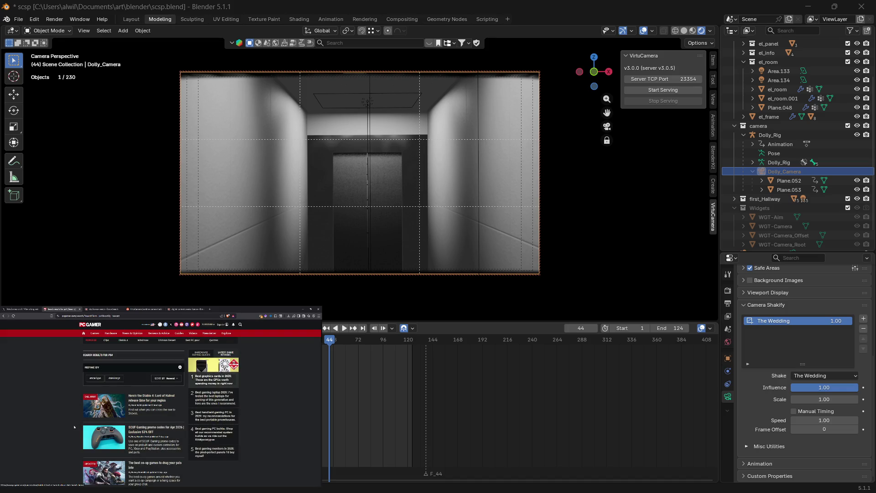
# Step: Scroll down through the PC Gamer article list
pyautogui.scroll(-1, 74, 427)
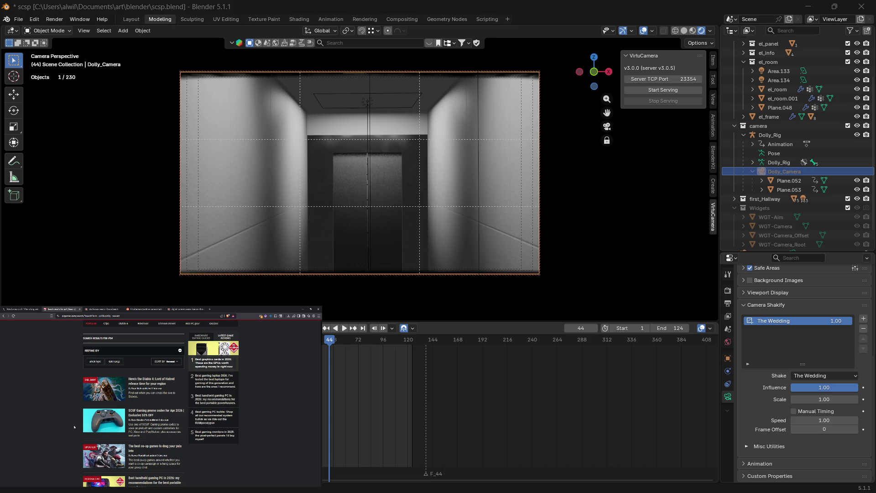
pyautogui.scroll(-4, 74, 427)
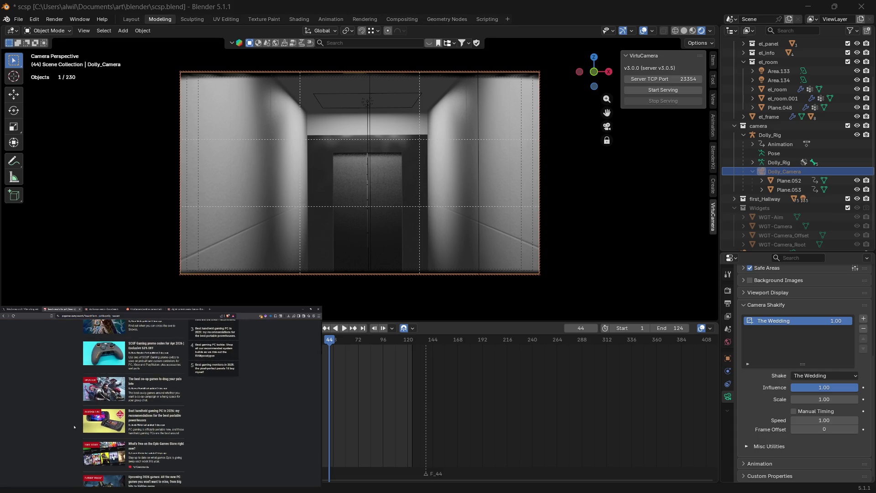
pyautogui.scroll(-1, 73, 427)
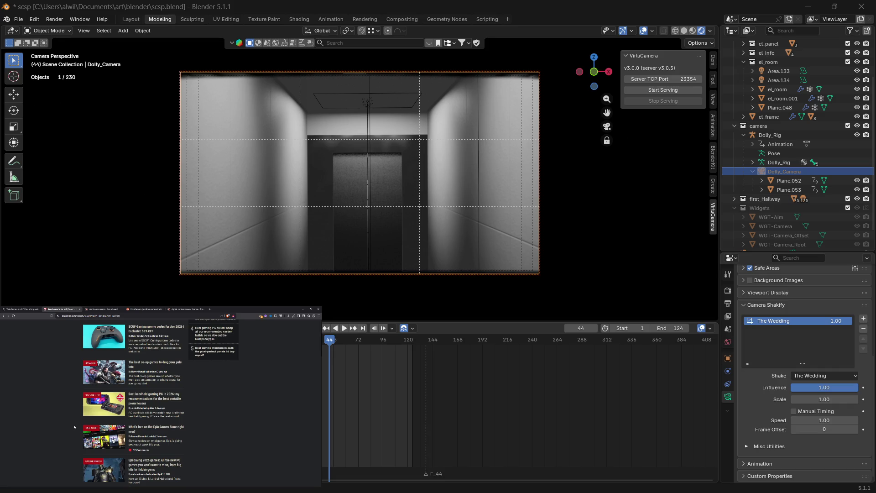
pyautogui.scroll(-2, 74, 427)
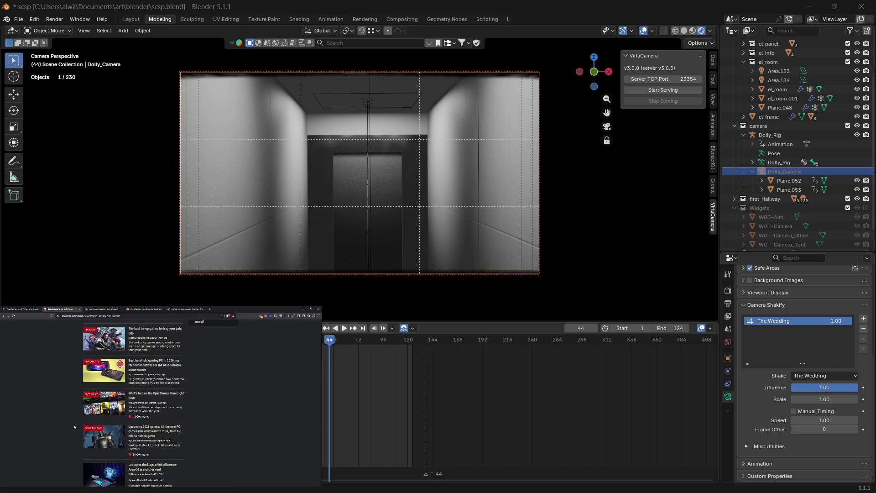
pyautogui.scroll(-5, 75, 427)
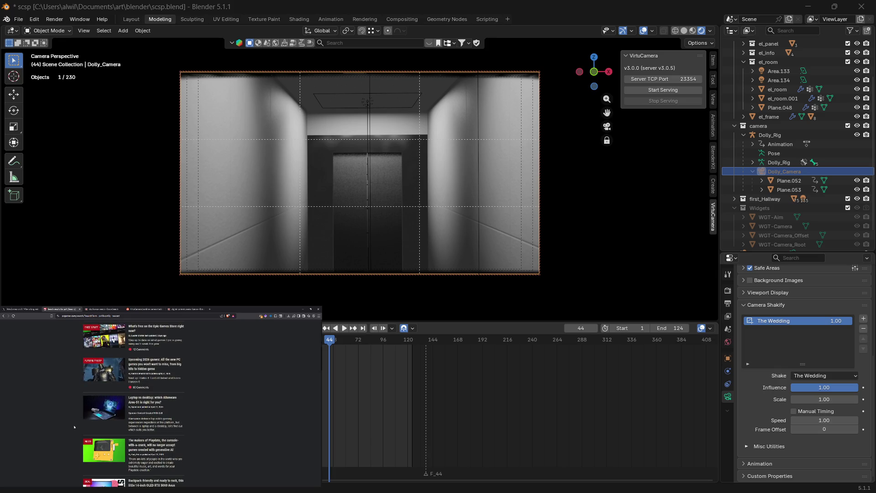
pyautogui.scroll(-6, 74, 426)
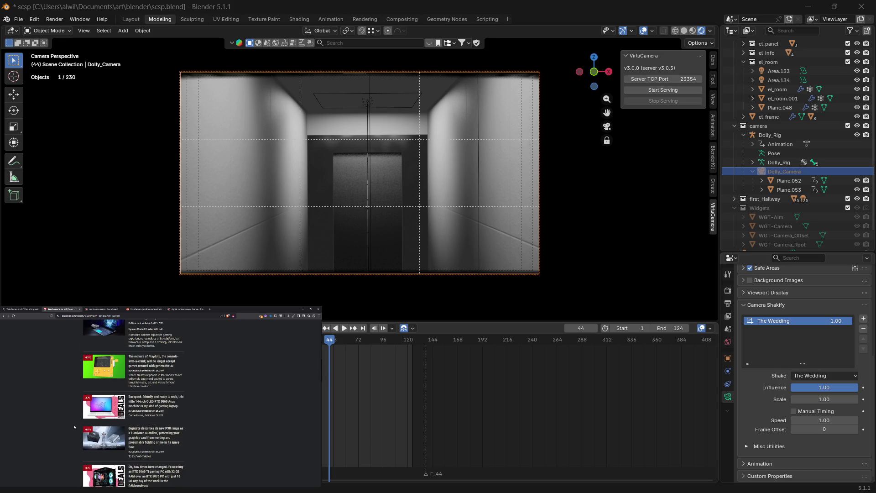
pyautogui.scroll(-9, 74, 427)
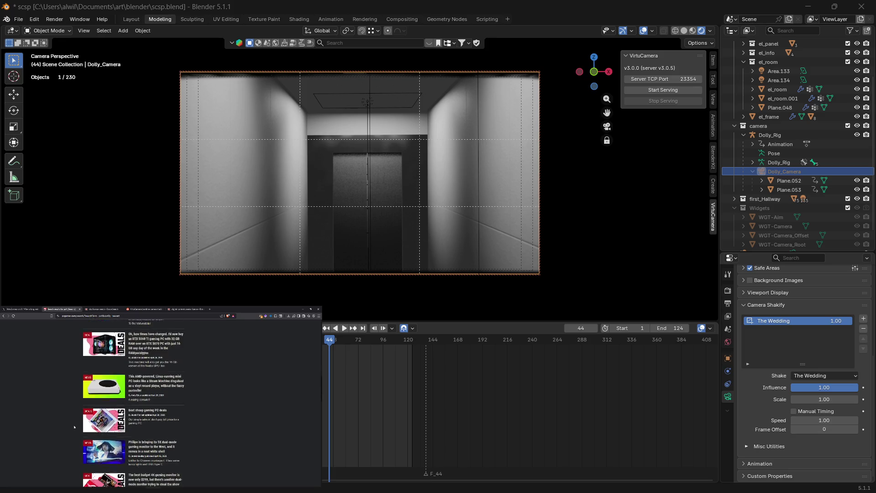
pyautogui.scroll(-2, 74, 427)
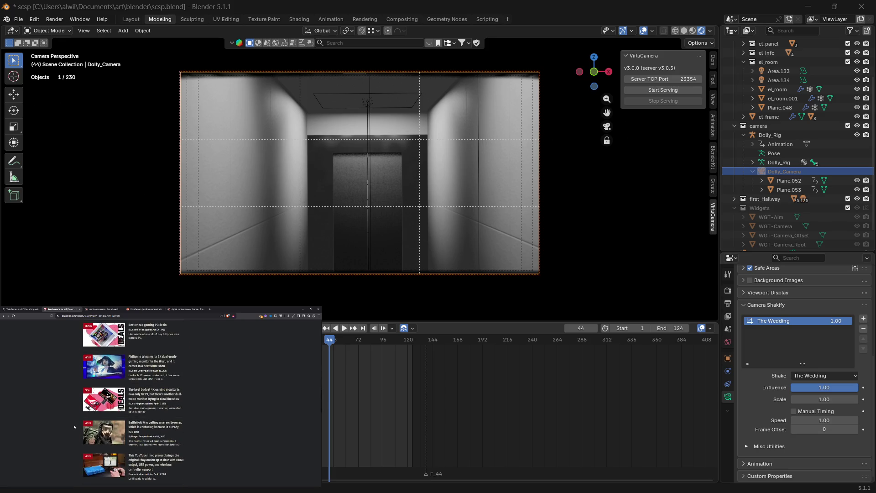
pyautogui.scroll(-9, 75, 427)
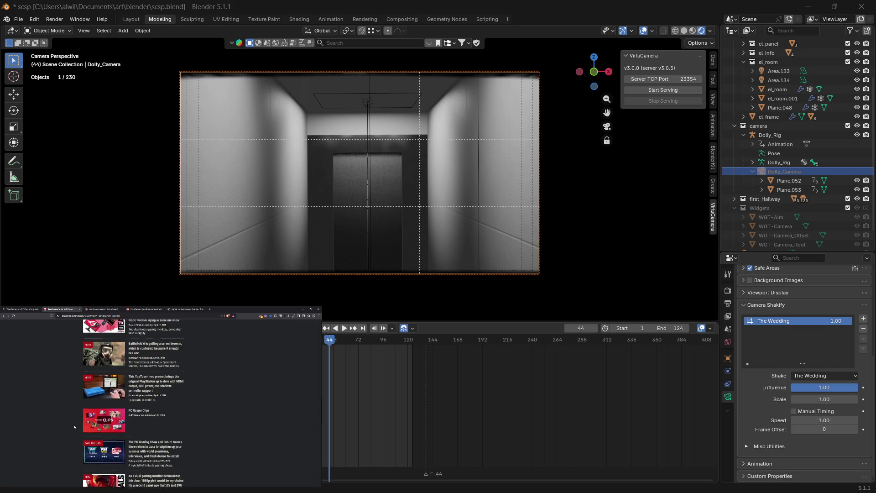
pyautogui.scroll(-4, 75, 426)
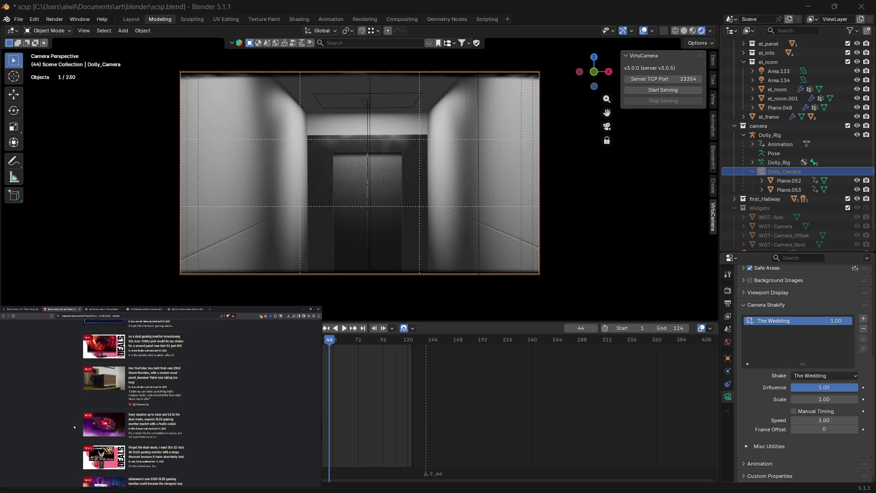
pyautogui.scroll(-3, 75, 426)
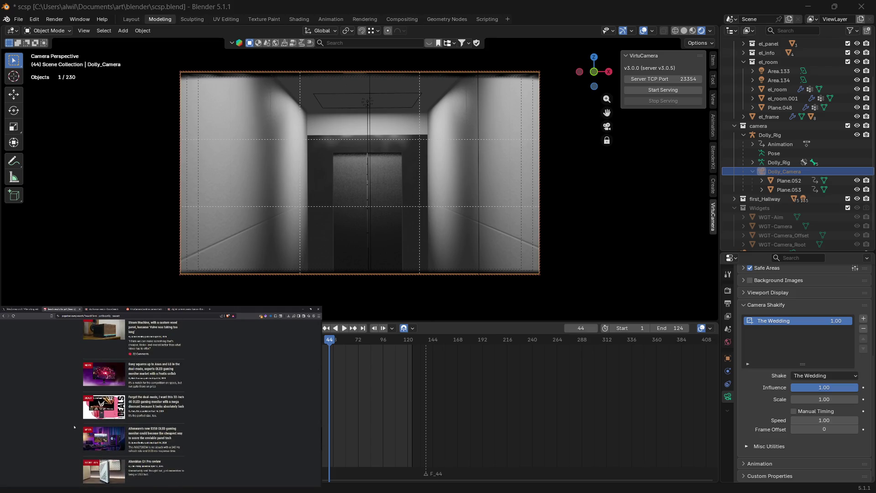
pyautogui.scroll(-12, 74, 427)
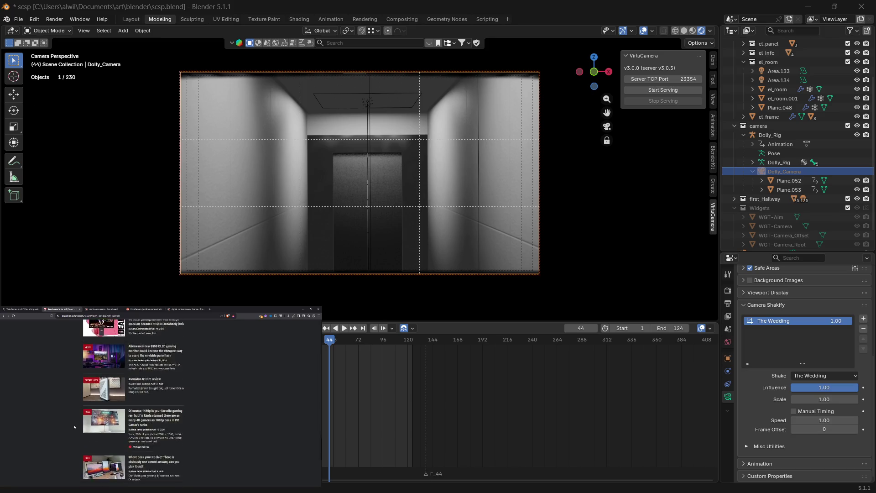
pyautogui.scroll(-3, 75, 427)
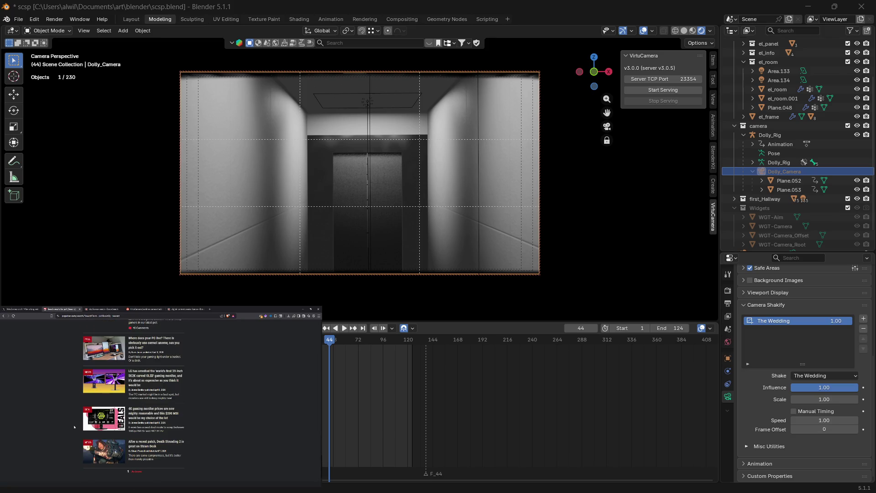
pyautogui.scroll(-3, 75, 427)
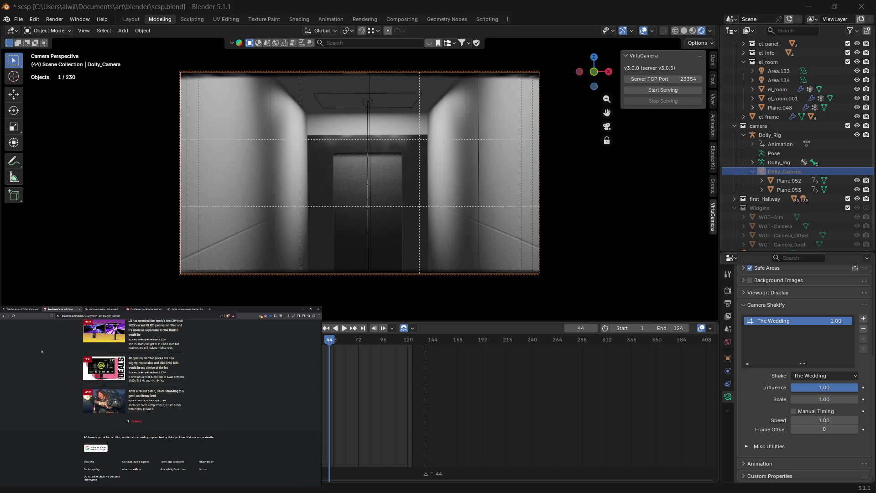
# Step: Close the popup over the results and open the article about buying a PS5 on launch day
pyautogui.click(194, 423)
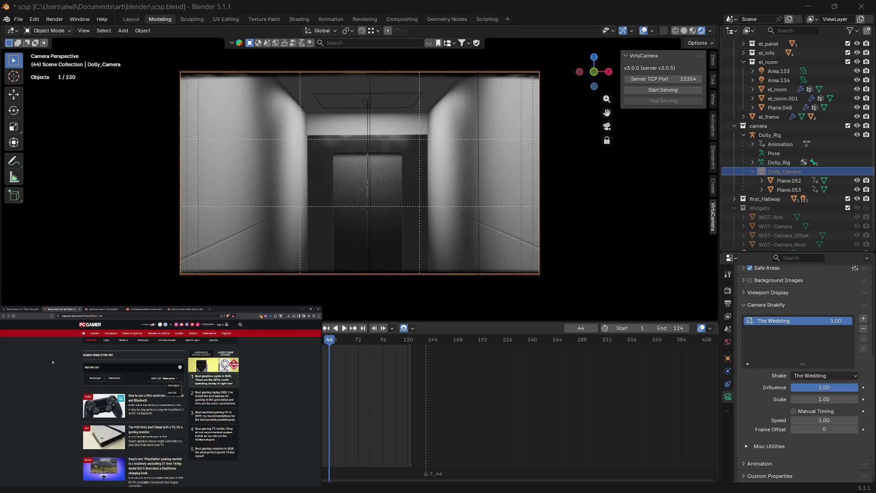
pyautogui.scroll(-10, 146, 414)
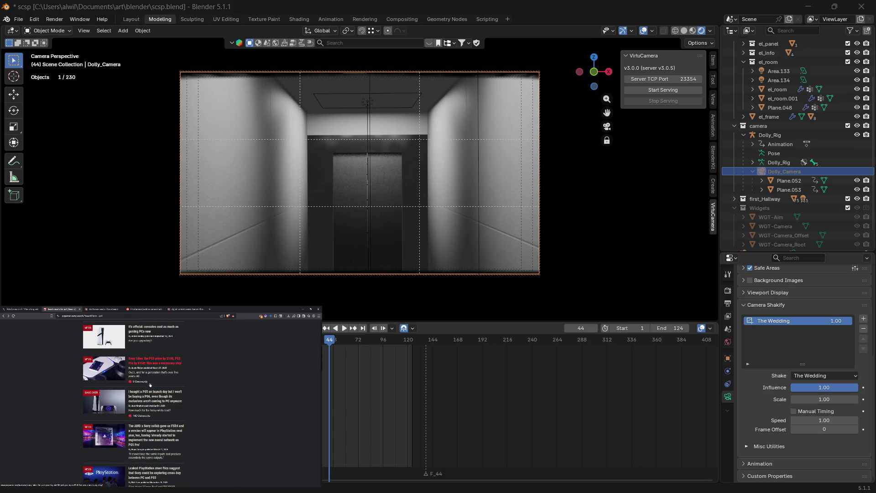
pyautogui.click(150, 393)
# Step: Read the PS5 article, highlighting passages on ordering in 2020, ageing hardware and saving up
pyautogui.scroll(-5, 173, 408)
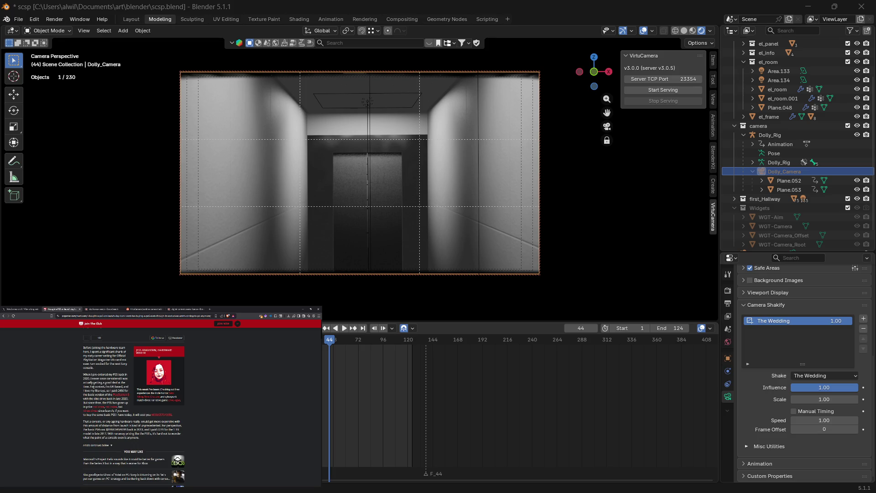
pyautogui.moveTo(97, 375)
pyautogui.mouseDown()
pyautogui.moveTo(120, 382)
pyautogui.moveTo(102, 391)
pyautogui.moveTo(121, 395)
pyautogui.moveTo(105, 399)
pyautogui.moveTo(127, 406)
pyautogui.moveTo(105, 410)
pyautogui.moveTo(141, 415)
pyautogui.mouseUp()
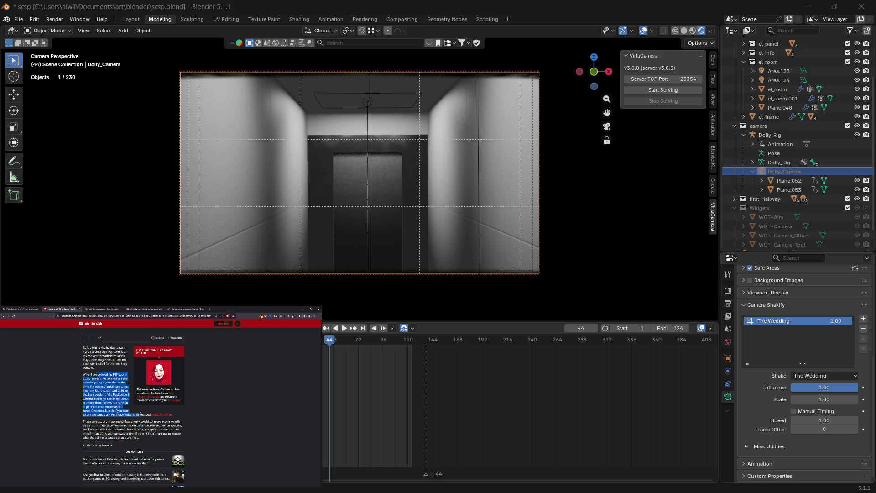
pyautogui.scroll(-1, 136, 402)
pyautogui.moveTo(89, 406); pyautogui.dragTo(164, 405)
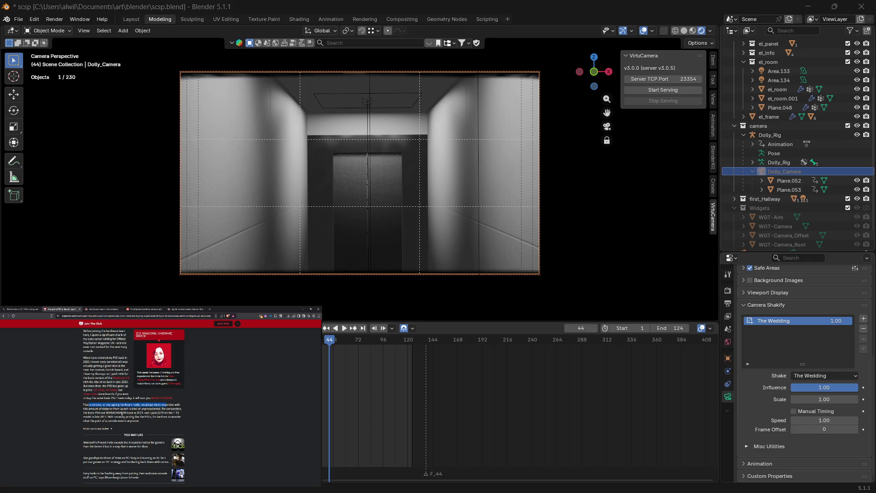
pyautogui.scroll(-5, 121, 414)
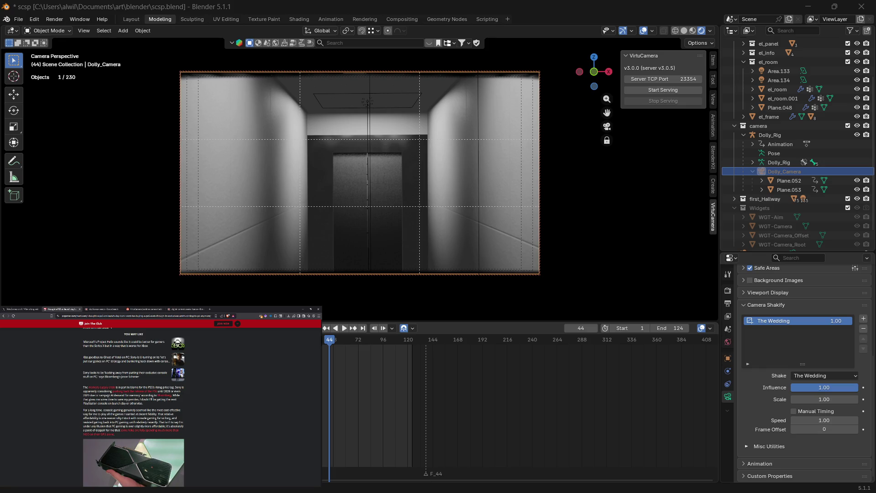
pyautogui.moveTo(96, 399); pyautogui.dragTo(88, 404)
pyautogui.scroll(-5, 133, 411)
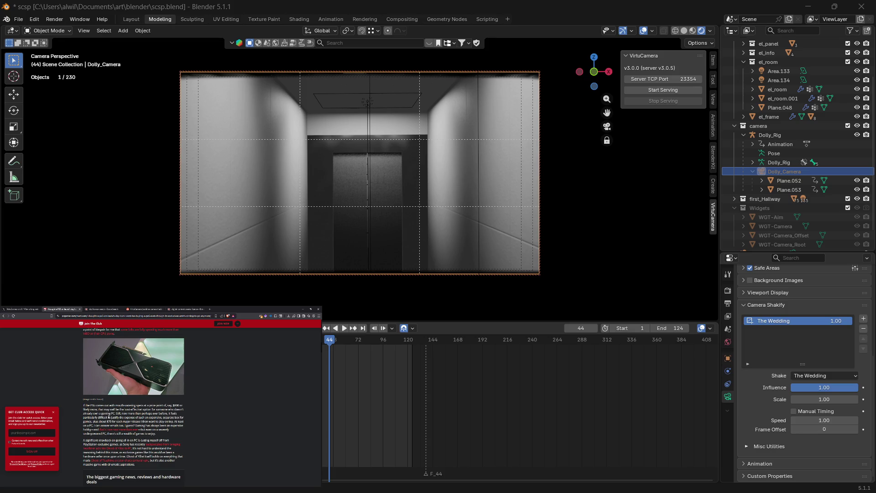
# Step: Highlight the 'mouth-watering specs' phrase and the word 'now', then select Plane.053 in Blender
pyautogui.moveTo(110, 406); pyautogui.dragTo(170, 405)
pyautogui.click(170, 405)
pyautogui.moveTo(93, 409); pyautogui.dragTo(132, 410)
pyautogui.doubleClick(129, 413)
pyautogui.scroll(-1, 142, 415)
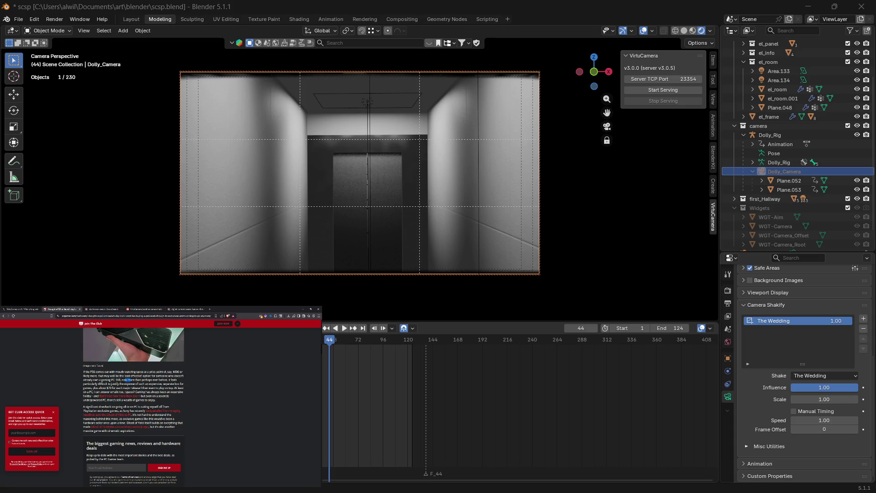
pyautogui.click(600, 277)
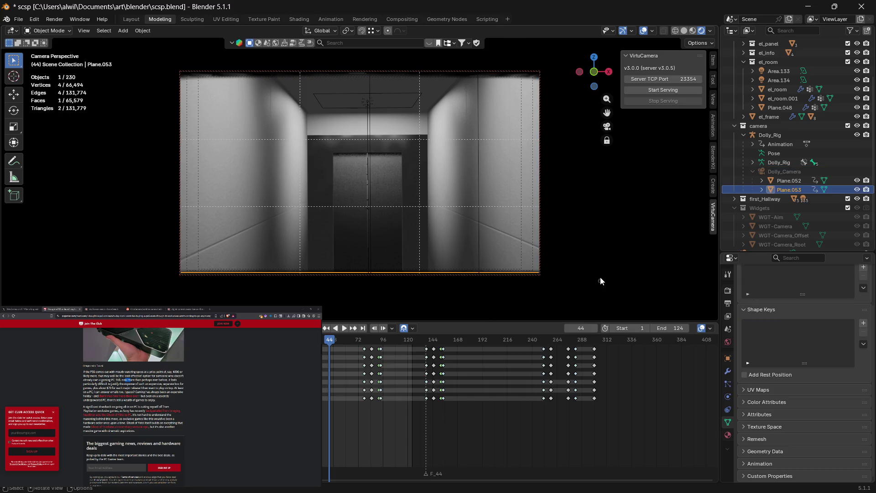
# Step: Leave camera view with Numpad 0 and orbit and zoom around the camera rig
pyautogui.press('KP_0')
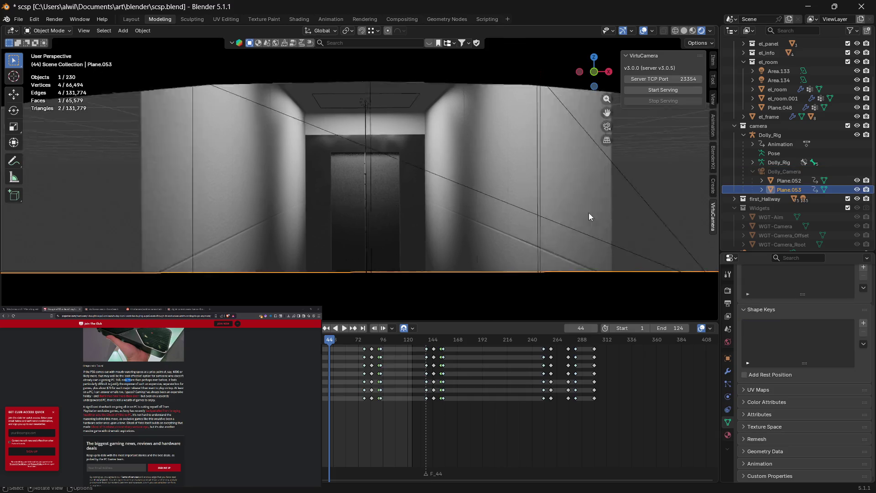
pyautogui.moveTo(338, 283); pyautogui.dragTo(381, 274, button='middle')
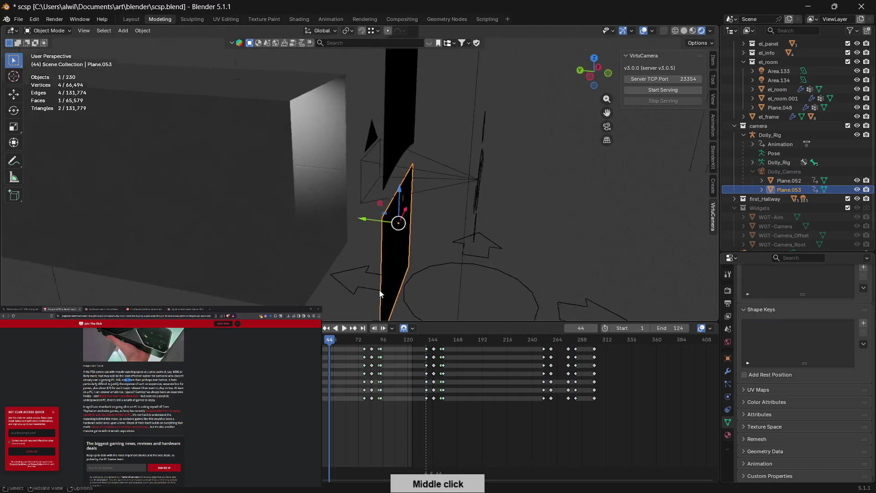
pyautogui.scroll(-3, 332, 262)
pyautogui.moveTo(332, 262)
pyautogui.mouseDown(button='middle')
pyautogui.moveTo(348, 277)
pyautogui.moveTo(217, 239)
pyautogui.moveTo(395, 264)
pyautogui.mouseUp(button='middle')
pyautogui.scroll(-4, 196, 231)
pyautogui.scroll(-3, 358, 247)
pyautogui.moveTo(343, 222)
pyautogui.mouseDown(button='middle')
pyautogui.moveTo(316, 240)
pyautogui.moveTo(305, 232)
pyautogui.moveTo(362, 223)
pyautogui.moveTo(330, 226)
pyautogui.mouseUp(button='middle')
pyautogui.scroll(5, 363, 223)
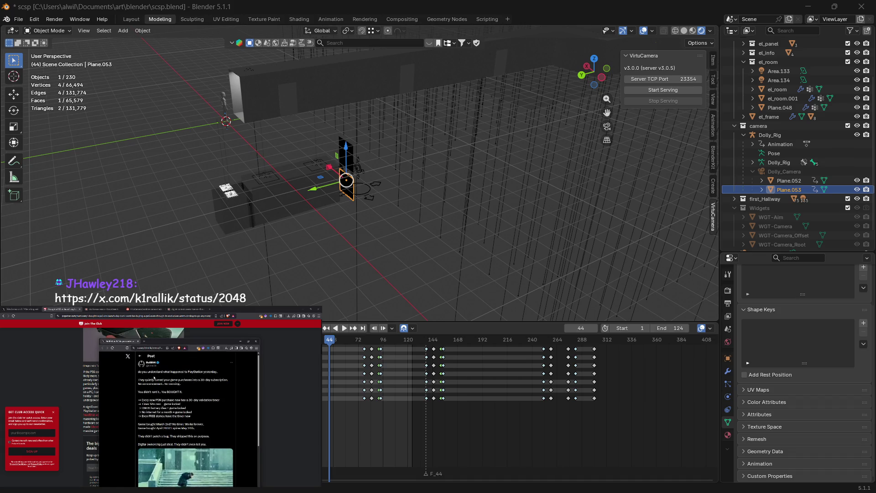
pyautogui.scroll(-3, 160, 391)
pyautogui.scroll(-2, 160, 391)
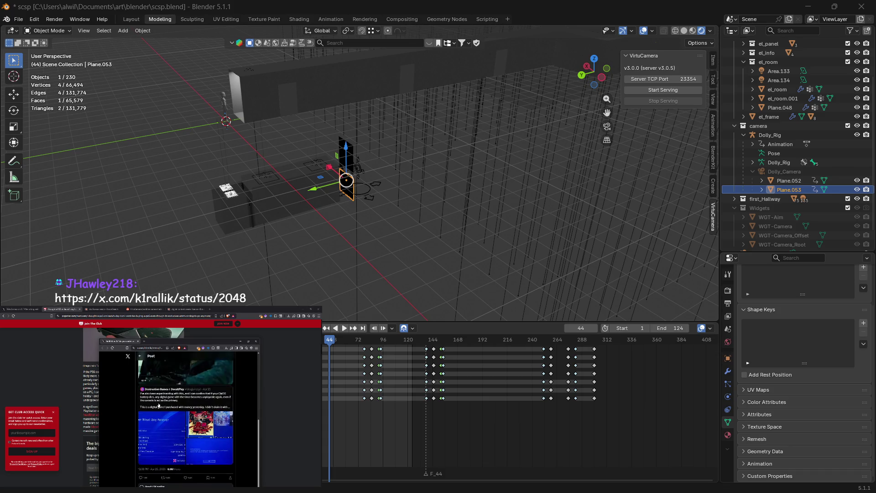
pyautogui.scroll(-1, 178, 438)
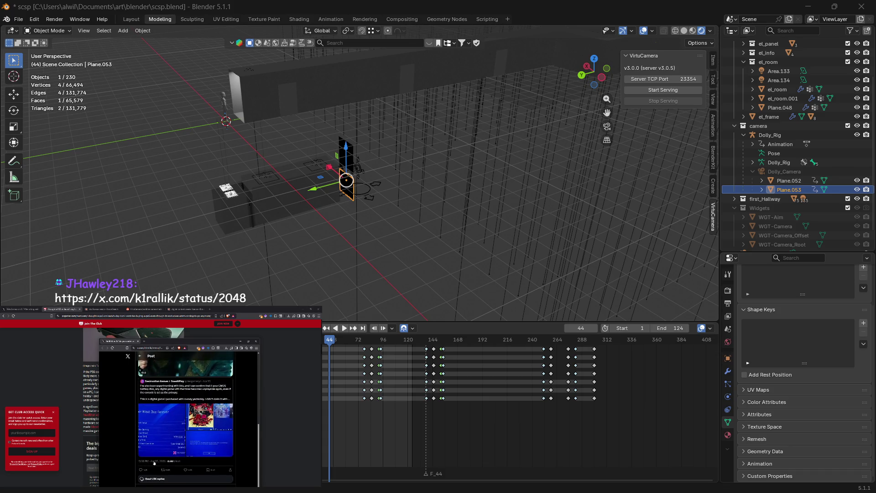
pyautogui.scroll(5, 176, 415)
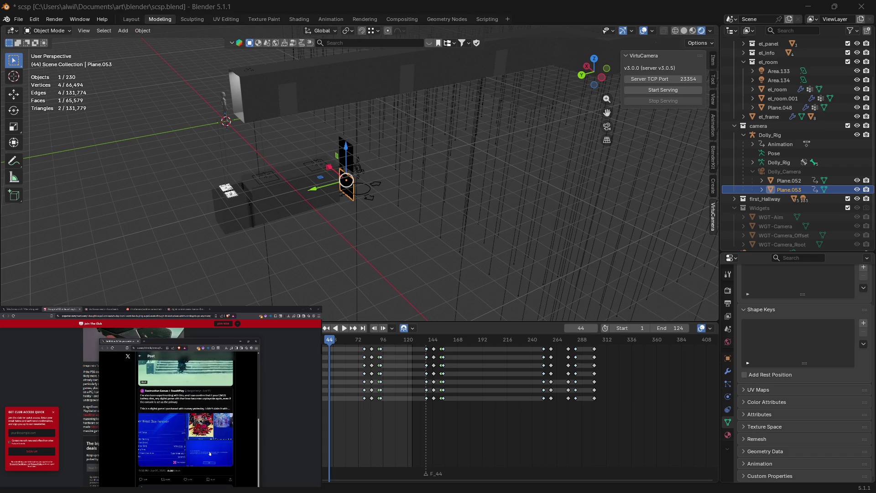
pyautogui.scroll(-1, 209, 453)
pyautogui.scroll(-2, 209, 452)
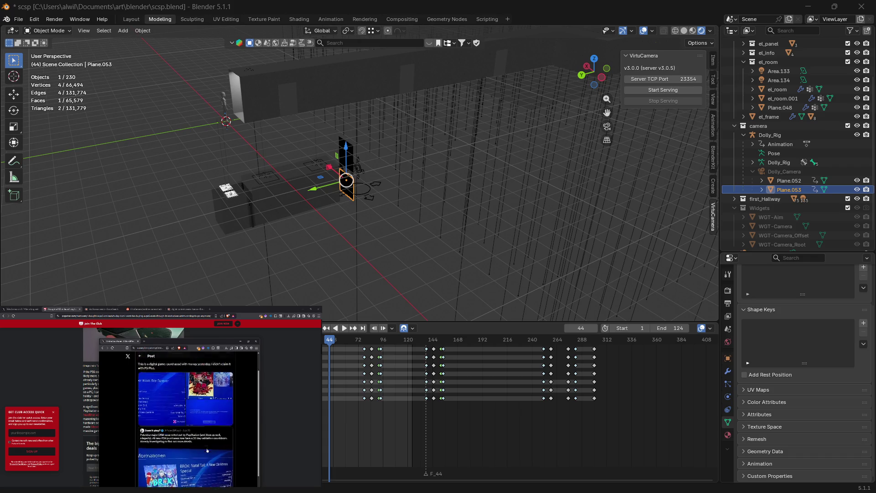